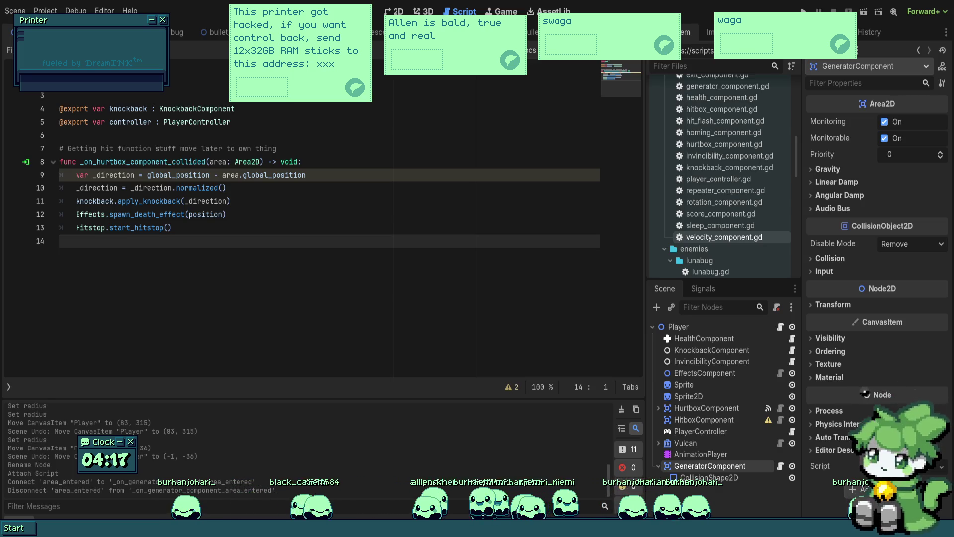
Connect the GeneratorComponent's area_entered and area_exited signals to new handler stubs in generator_component.gd
click(324, 175)
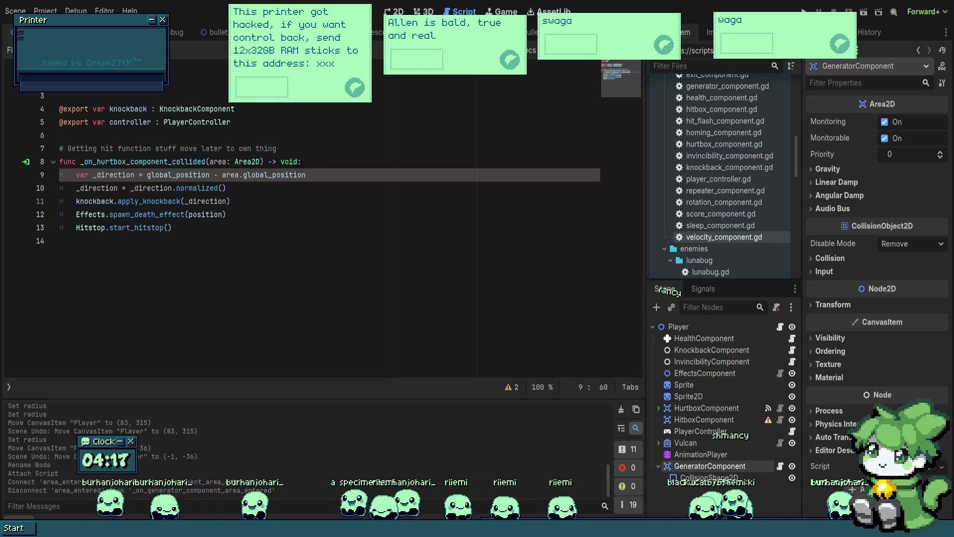
click(361, 195)
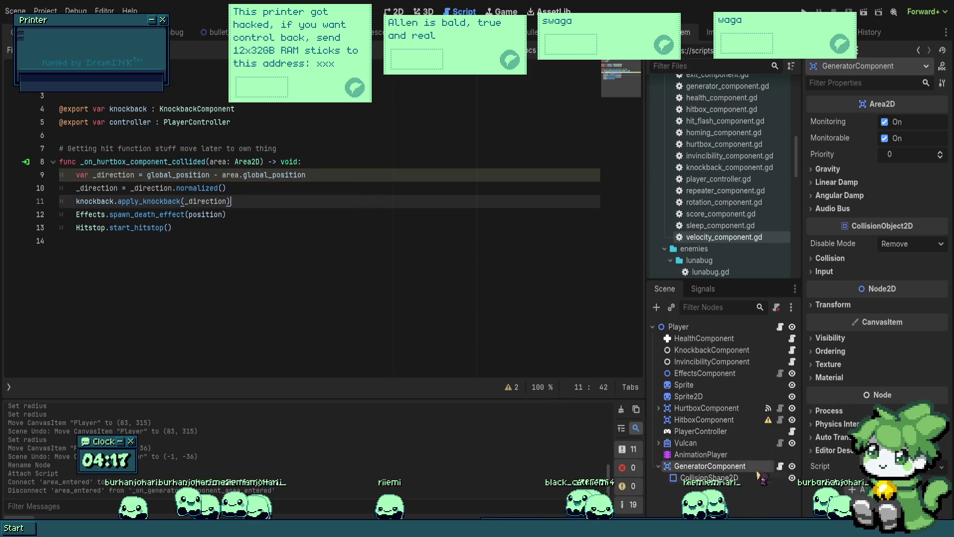
click(781, 466)
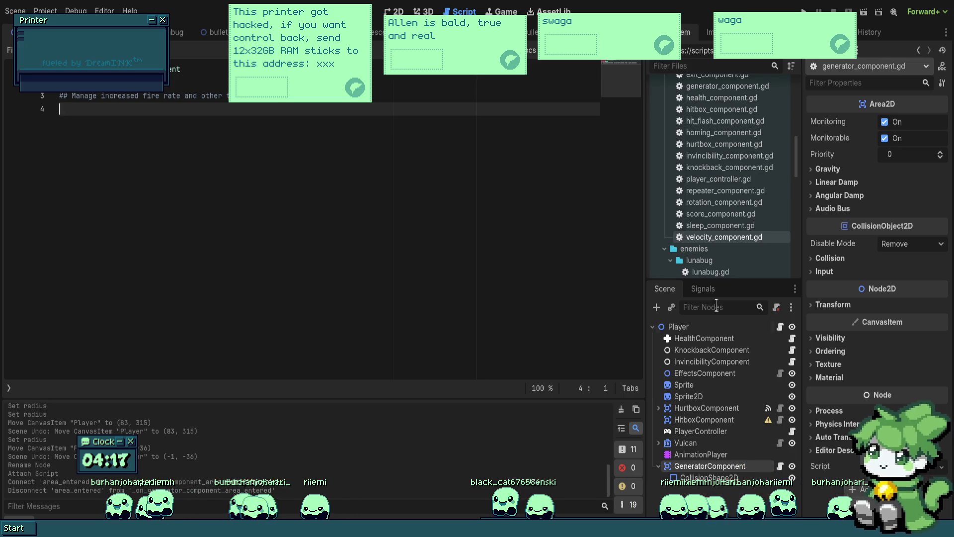
click(703, 289)
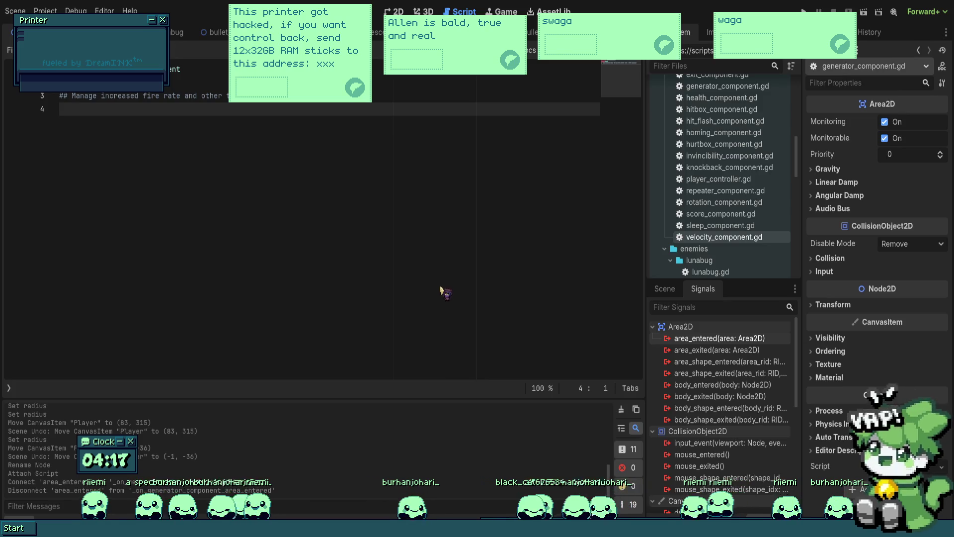
drag(469, 311, 442, 390)
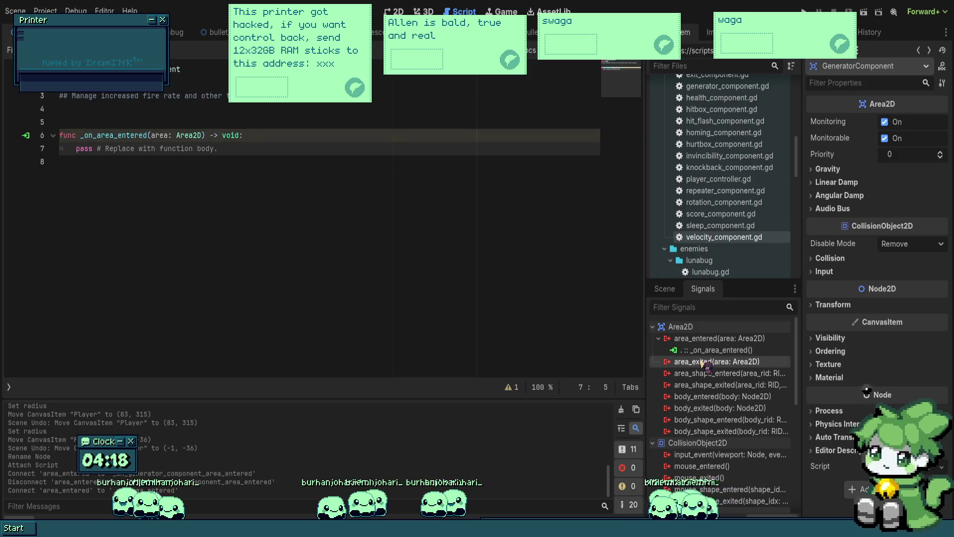
mouse_move(469, 311)
mouse_down()
mouse_move(441, 393)
mouse_move(294, 239)
mouse_up()
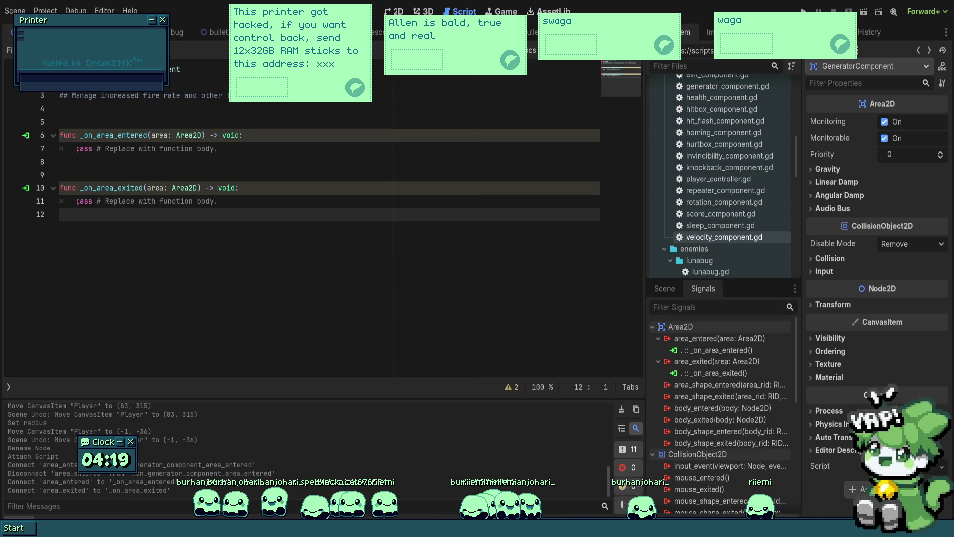
key(Up)
key(Up)
key(Up)
Start the enemy array variable declaration on a new line below line 4
key(Return)
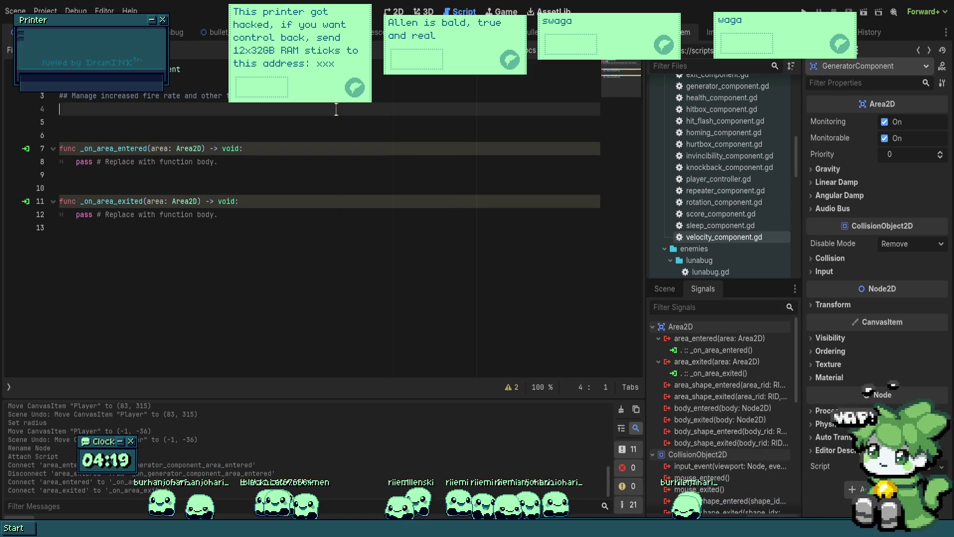
text(vu)
key(BackSpace)
key(BackSpace)
text(var )
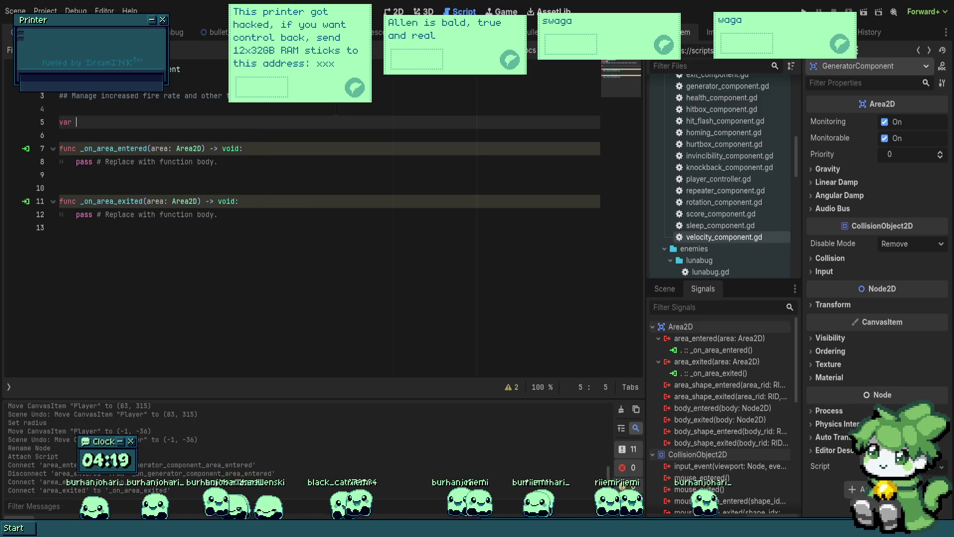
text(enemi)
text(es :=)
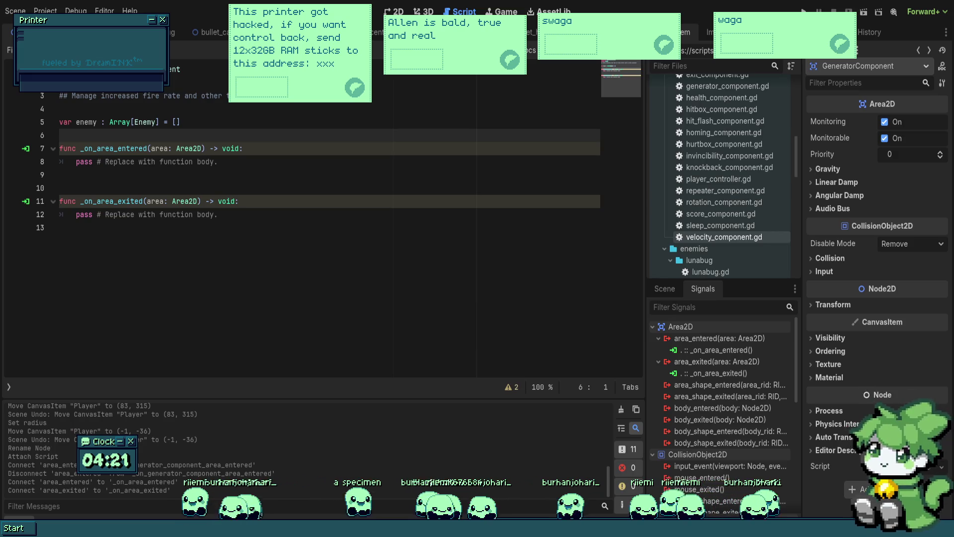
Replace the entered handler's pass body with enemy.append(area)
click(322, 173)
click(89, 162)
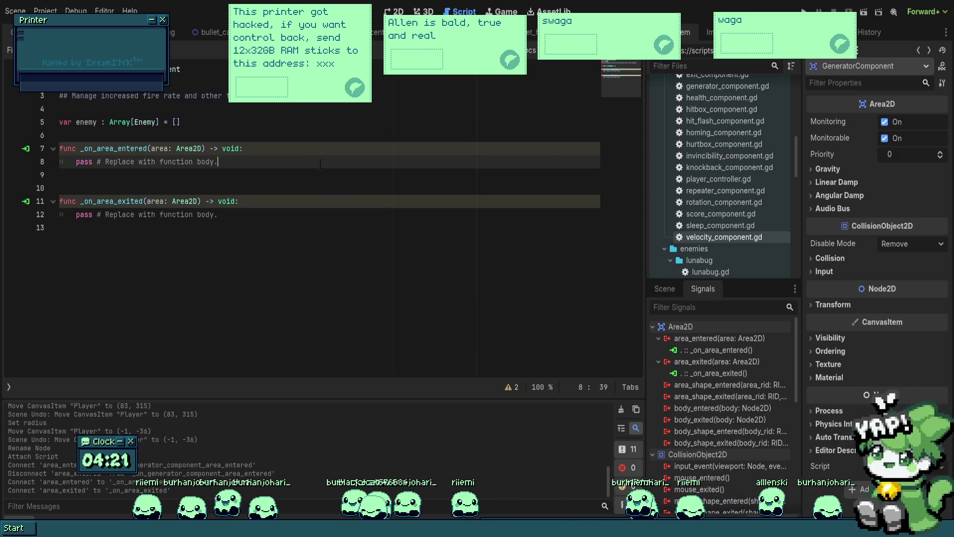
double_click(85, 162)
drag(90, 164, 238, 158)
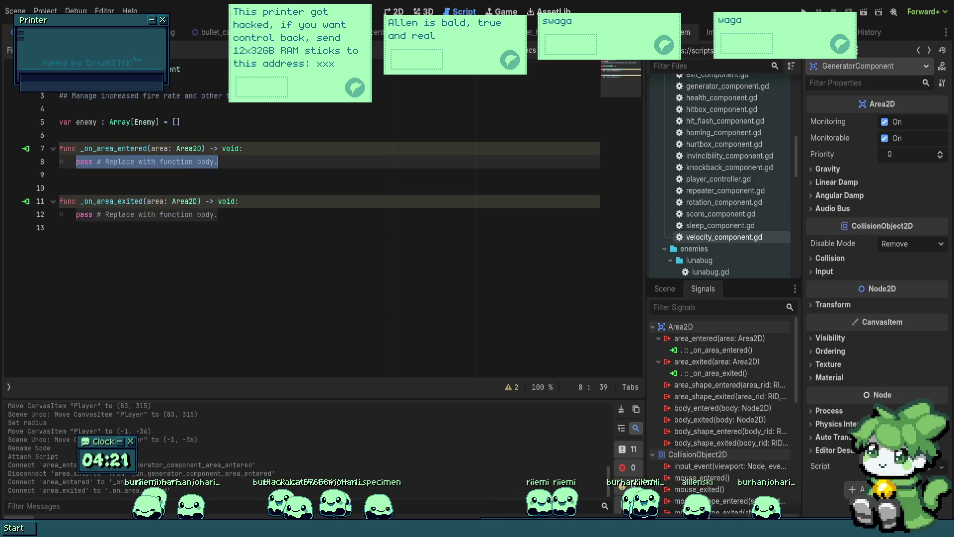
text(area)
key(BackSpace)
text(.ap)
text(e)
key(BackSpace)
key(BackSpace)
key(BackSpace)
text(enemy.app)
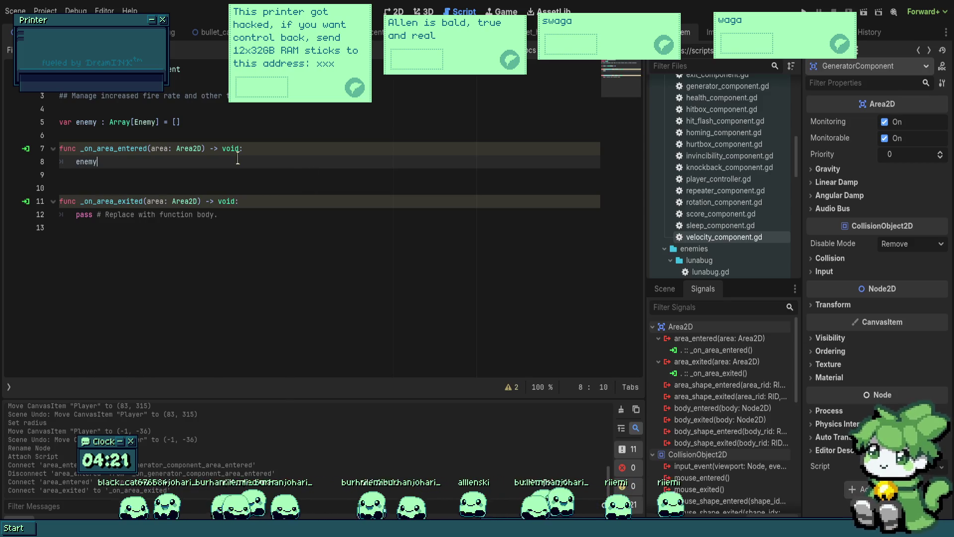
key(Return)
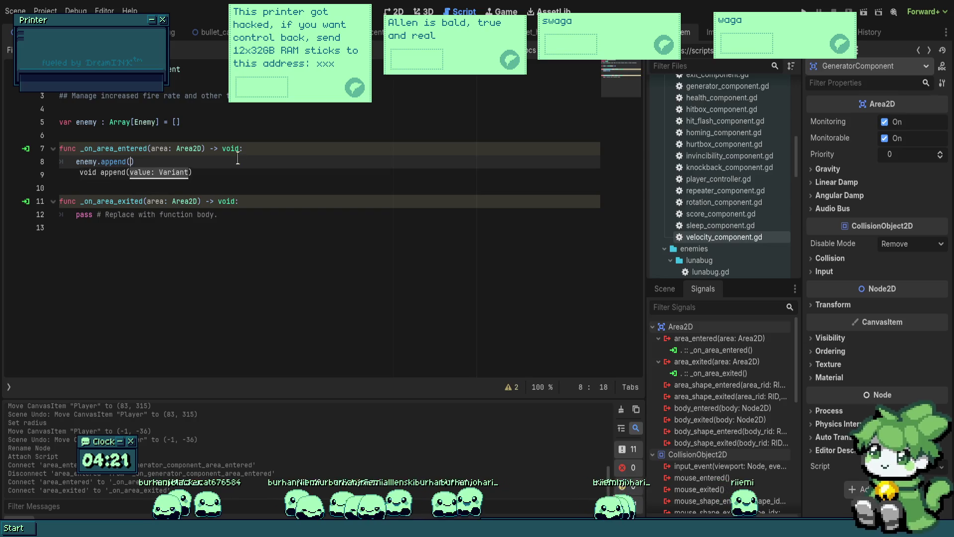
text(area)
Replace the exited handler's body with enemy.remove_at() and view the Array class reference
drag(218, 214, 83, 214)
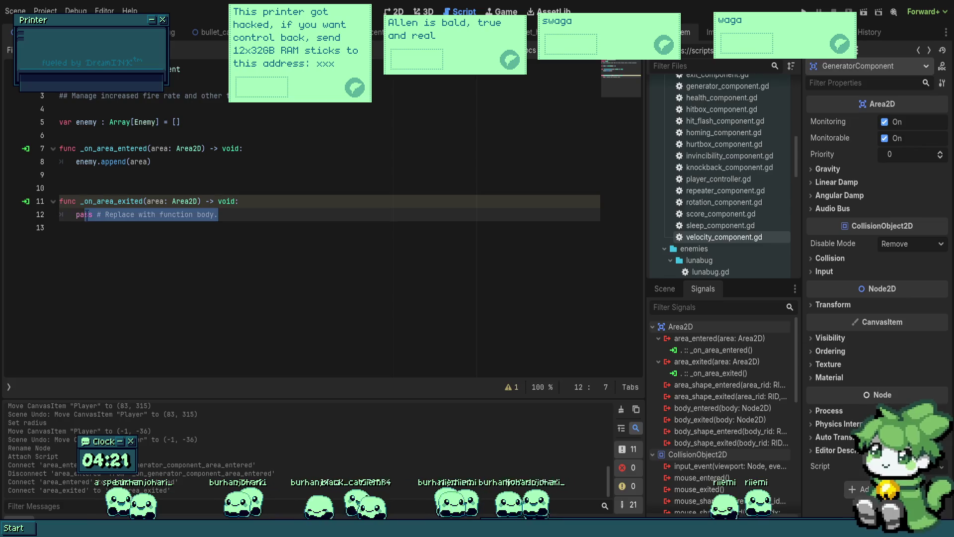
key(BackSpace)
key(BackSpace)
key(BackSpace)
text(enemy.)
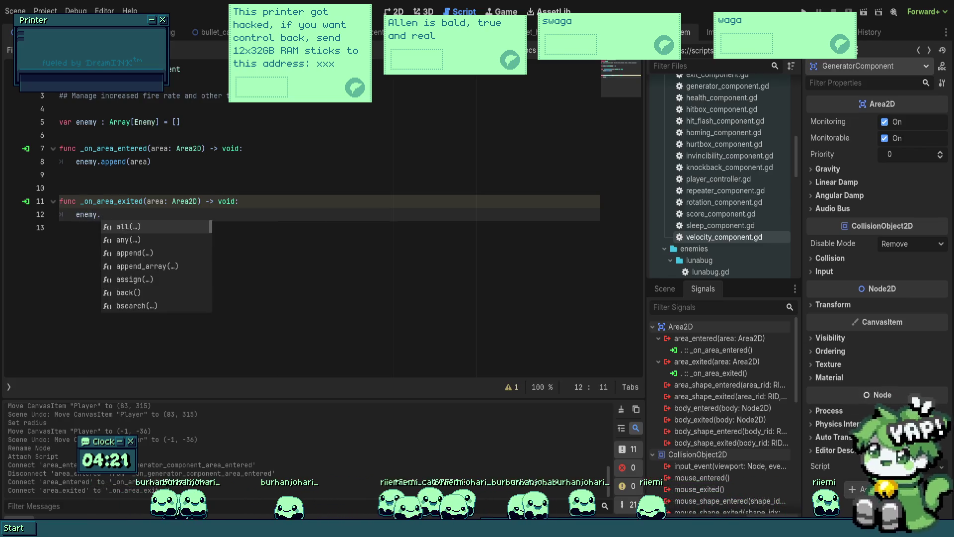
text(rem)
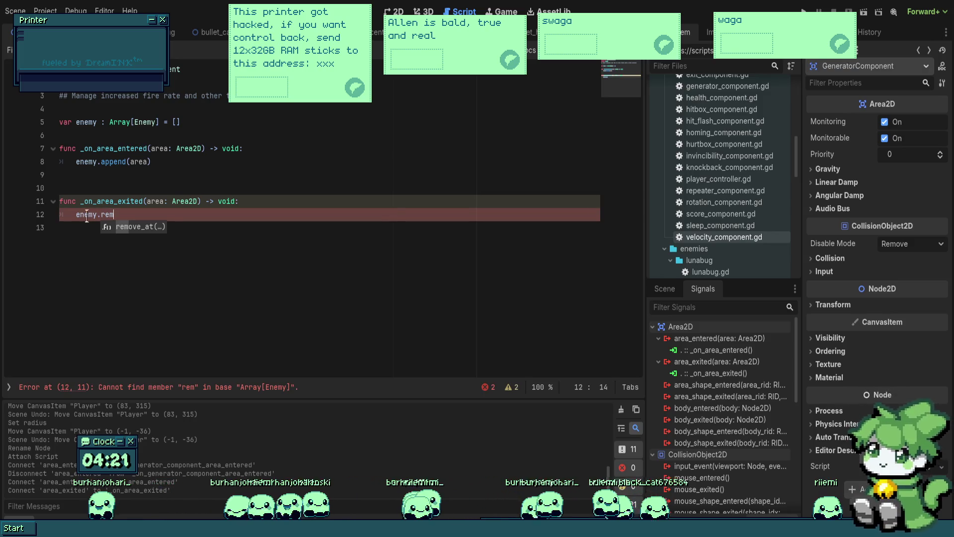
key(Return)
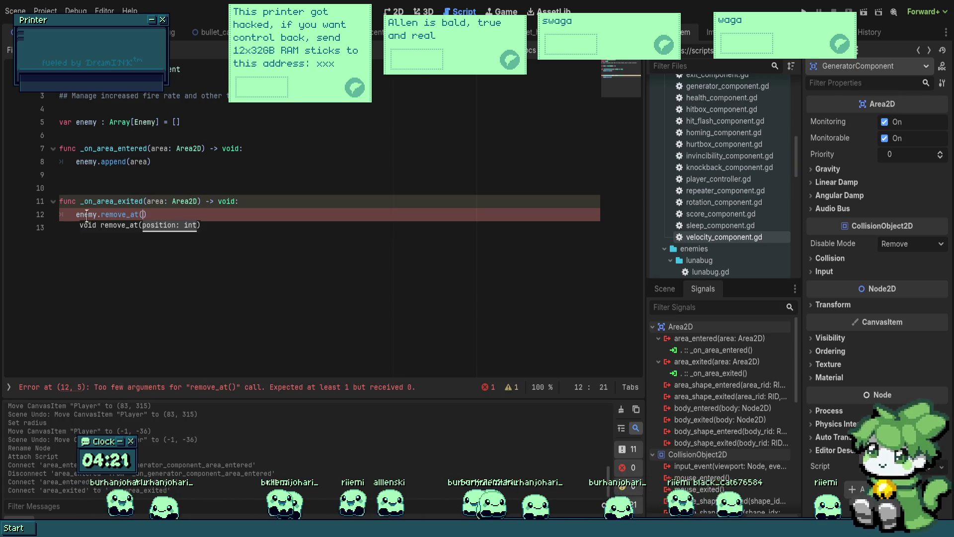
click(87, 215)
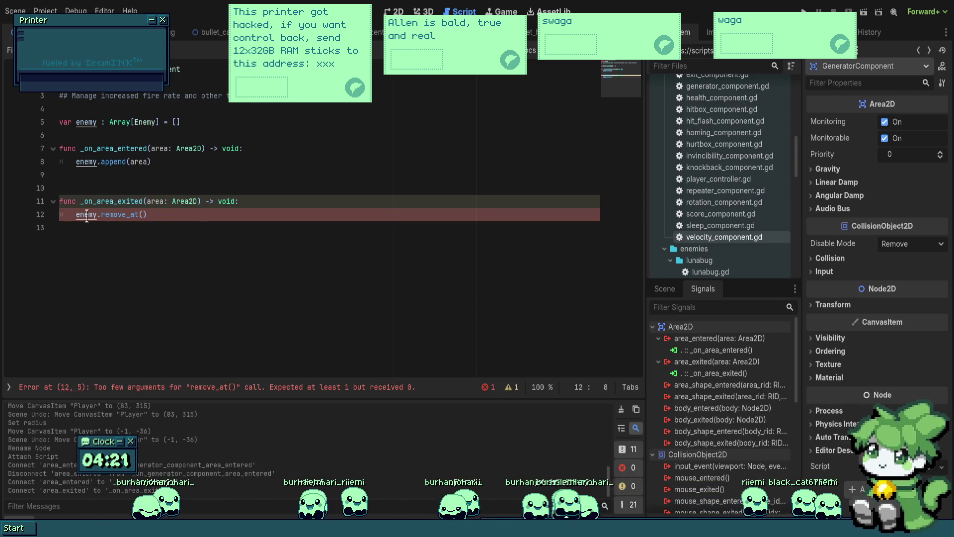
ctrl+click(121, 122)
scroll(216, 233, down, 4)
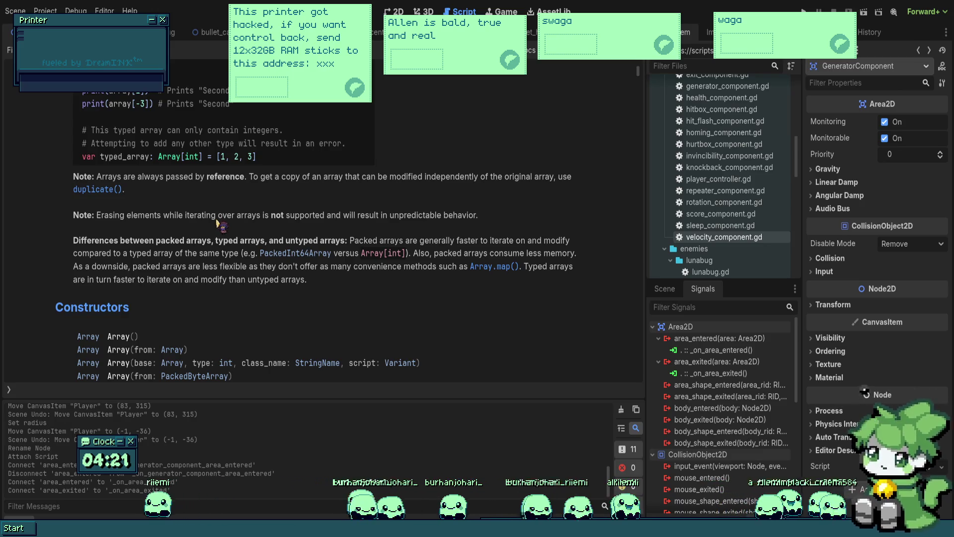
scroll(217, 222, up, 3)
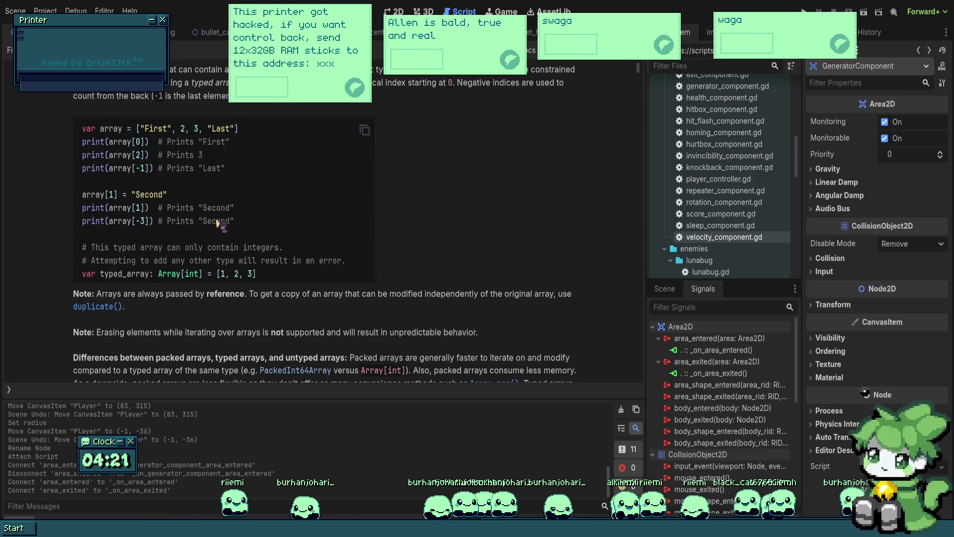
key(alt+Left)
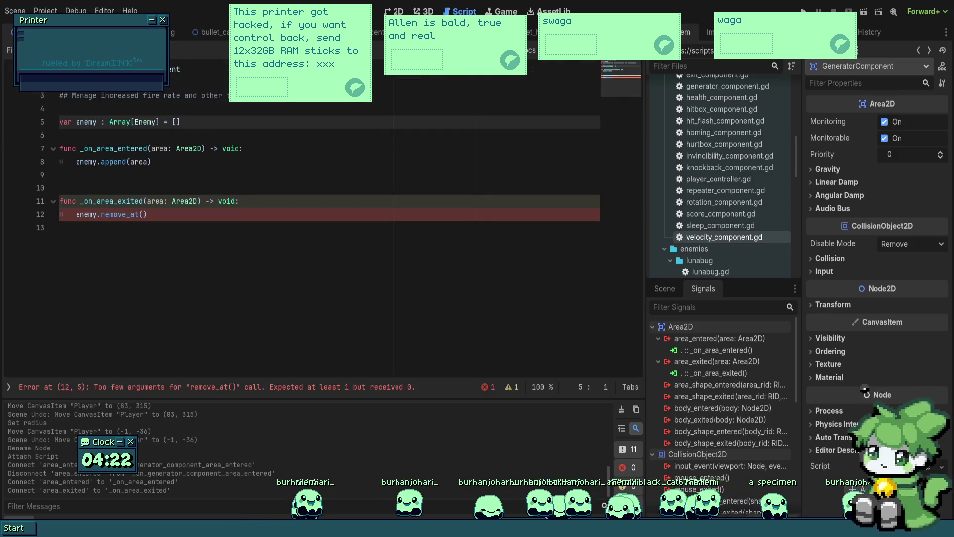
double_click(138, 120)
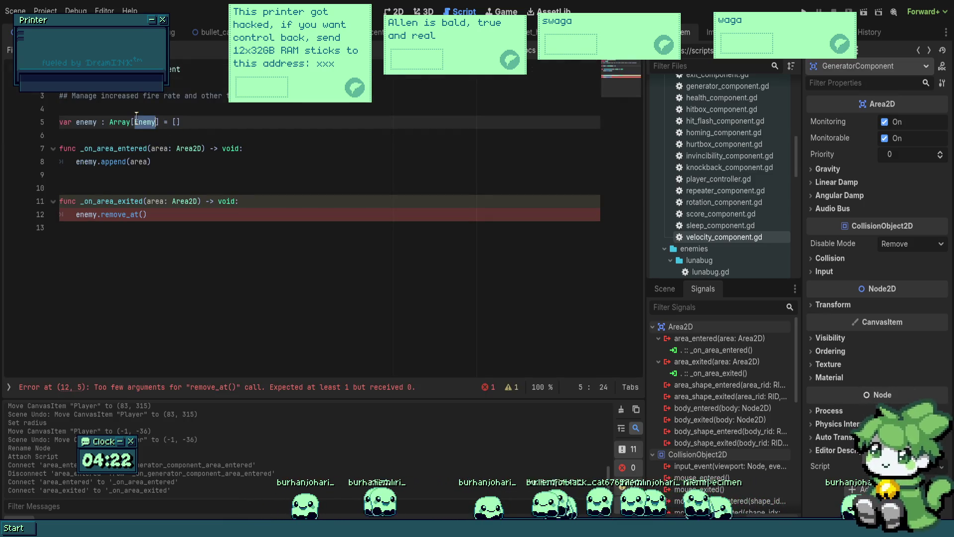
drag(159, 122, 109, 122)
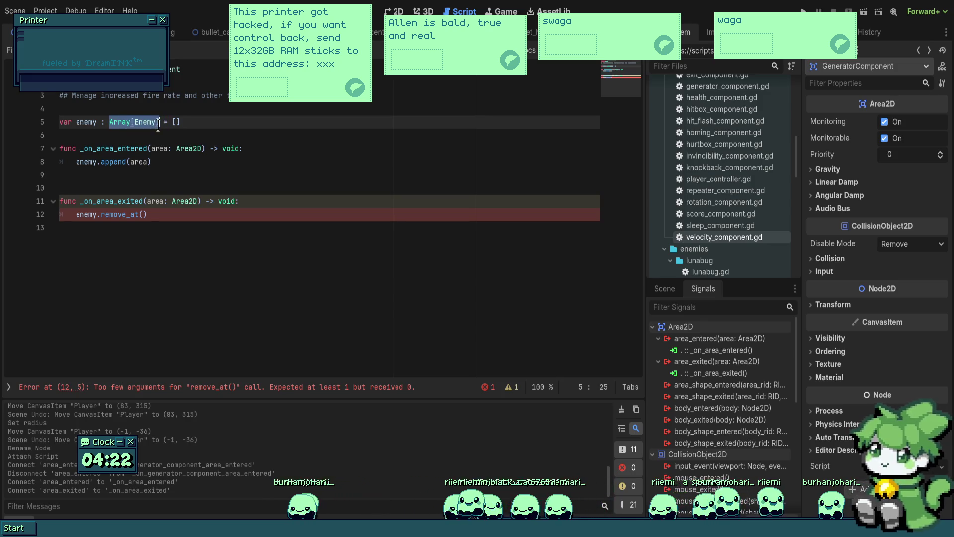
text(Dictiona)
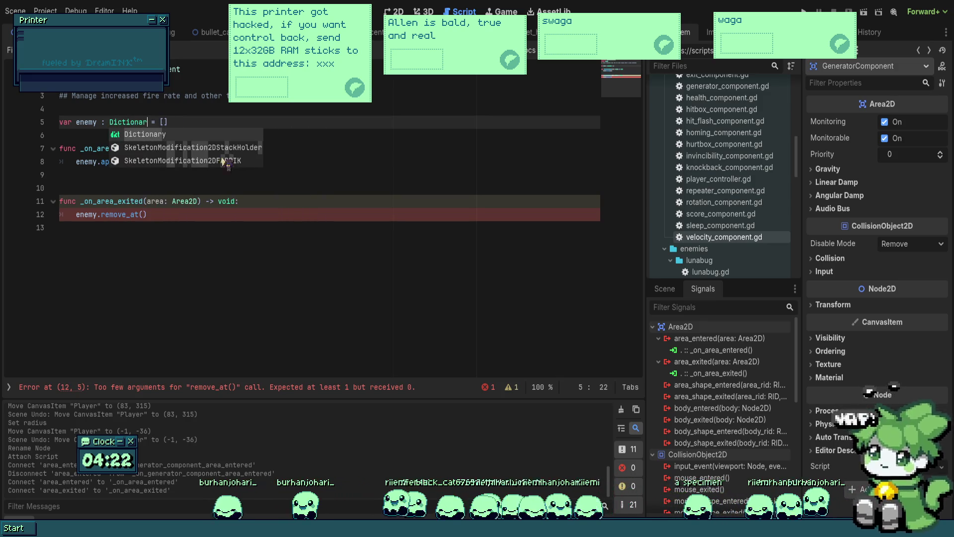
Change the enemy variable's type to Dictionary, initialized to {}
key(Return)
click(191, 122)
key(BackSpace)
key(BackSpace)
text({})
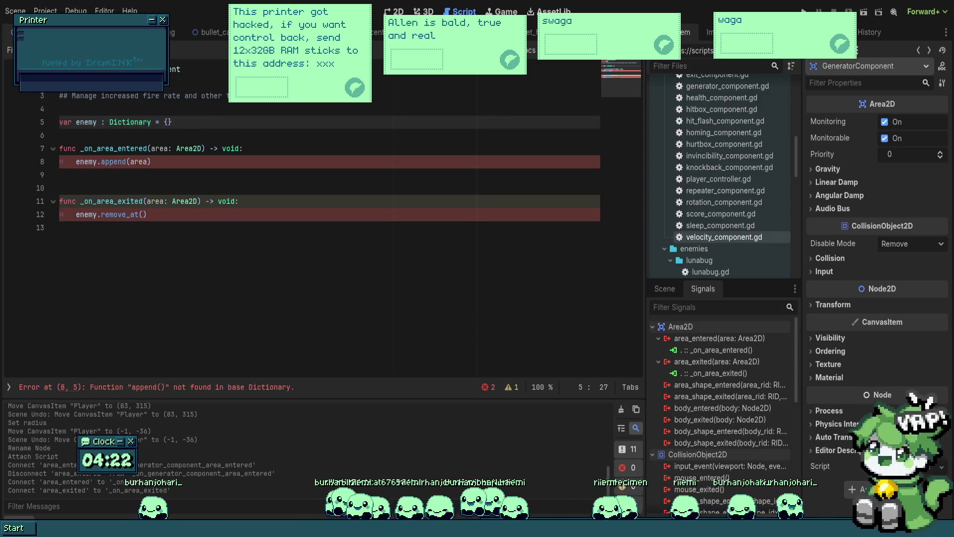
Replace .append(area) in the entered handler with an unfinished enemy[ indexing
click(164, 161)
drag(98, 161, 152, 161)
key(BackSpace)
text(.)
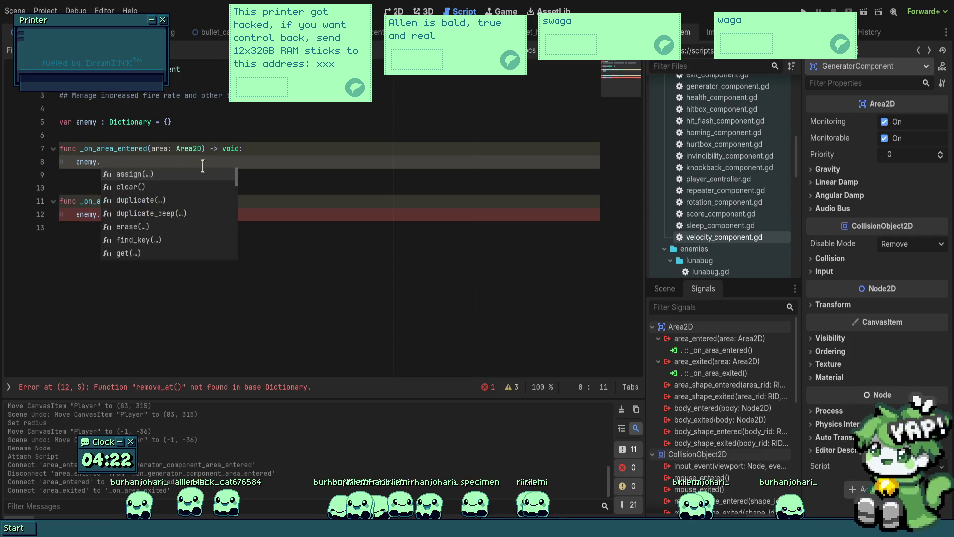
key(BackSpace)
text([)
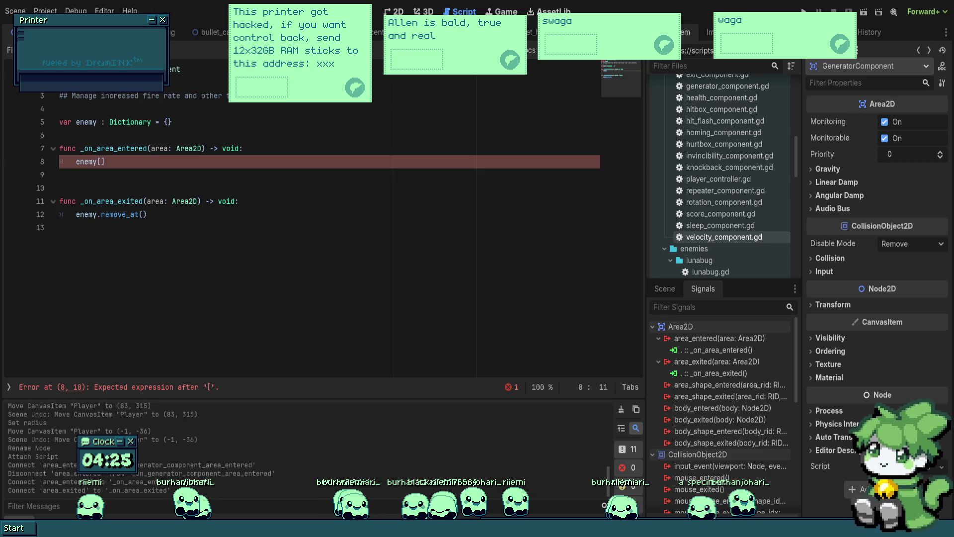
click(292, 175)
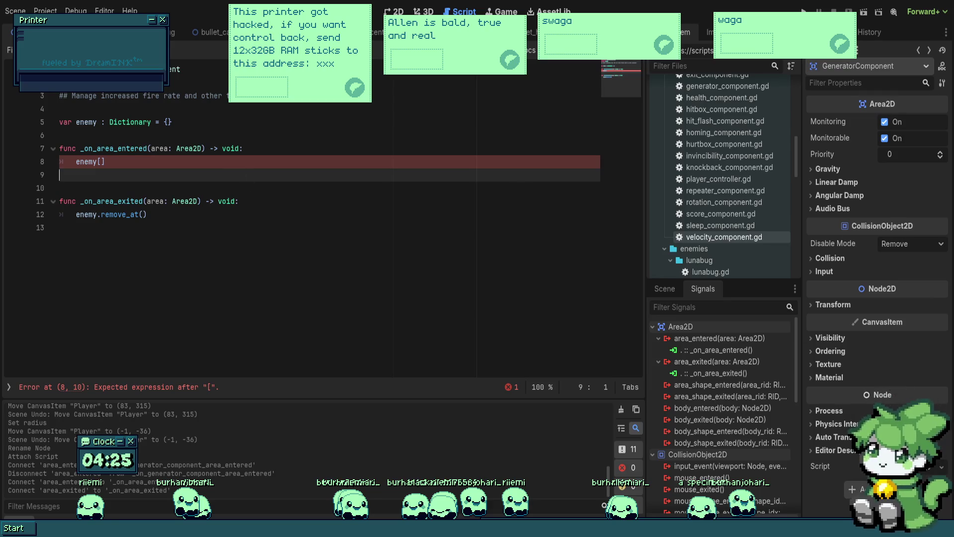
click(133, 164)
Rename the variable to enemies and write enemies[area.name] = area in the entered handler
click(98, 121)
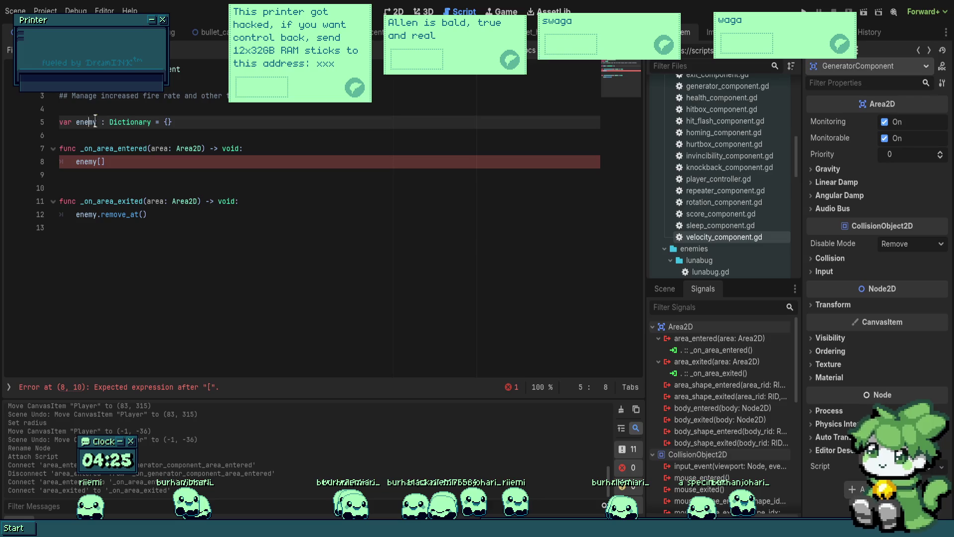
text(ies)
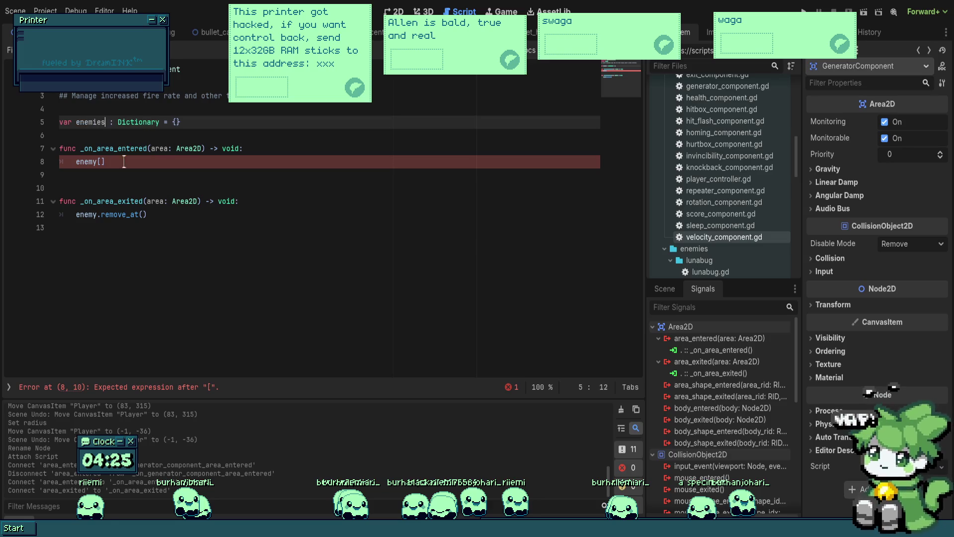
click(124, 162)
key(BackSpace)
key(BackSpace)
key(BackSpace)
text(ies)
text(.)
key(BackSpace)
text([area.)
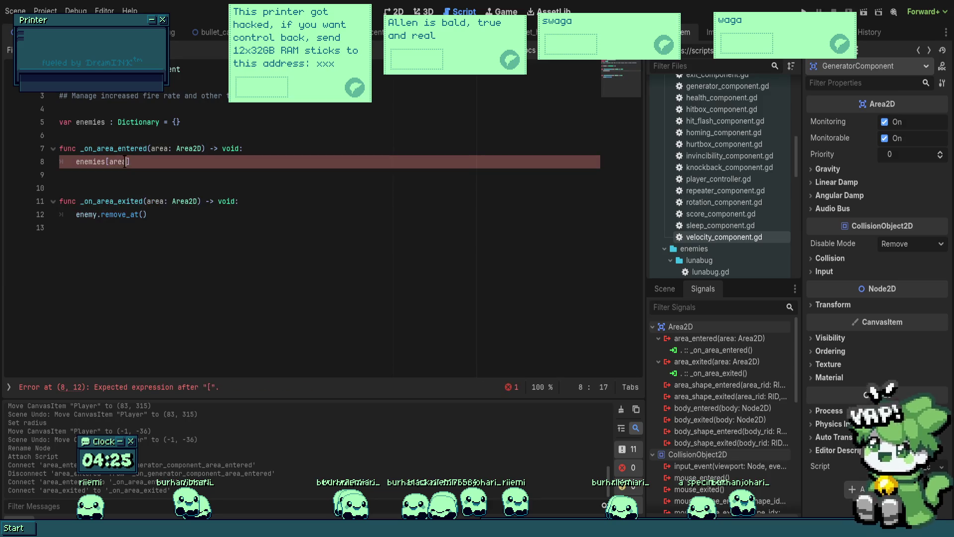
text(nm)
key(BackSpace)
text(am)
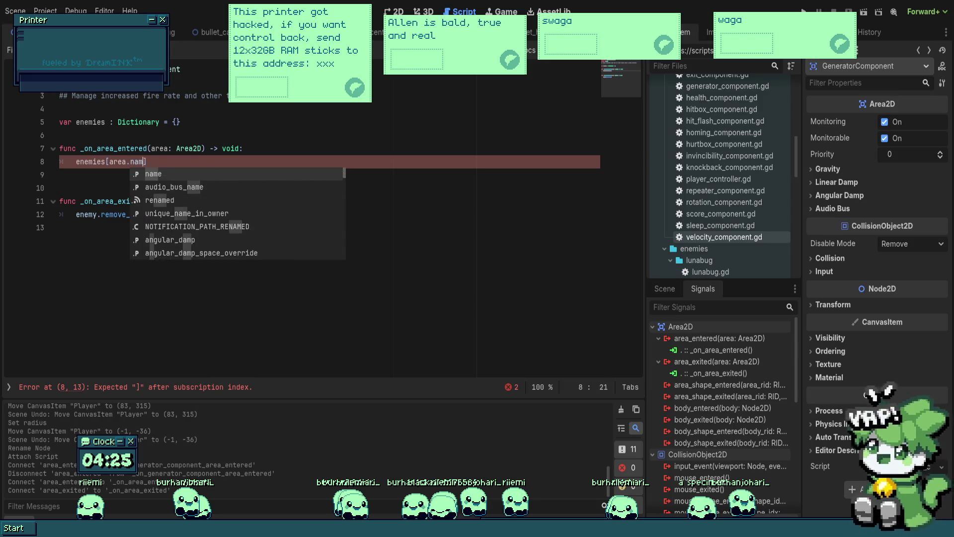
key(Return)
text(] = area)
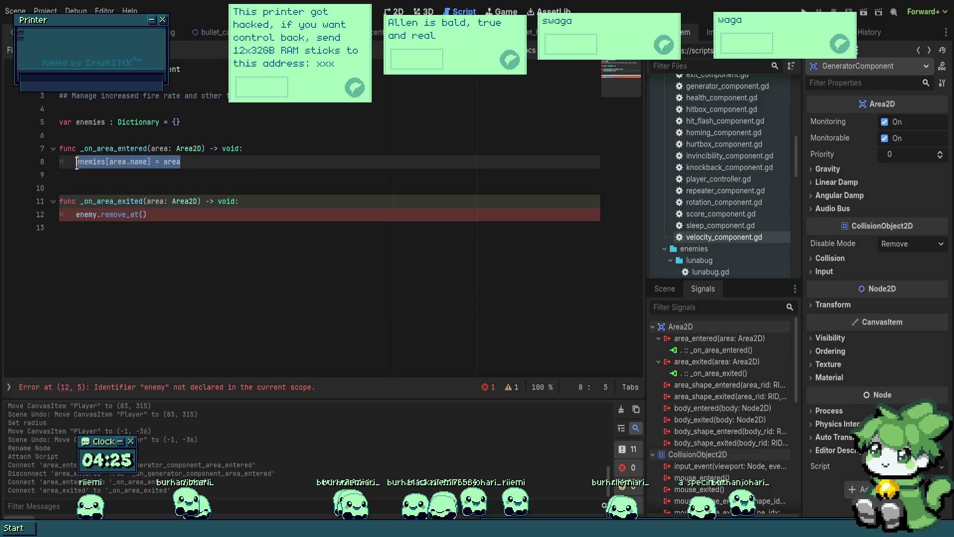
Rewrite the exited handler as enemies.erase(area.name)
drag(148, 214, 98, 214)
key(shift+Home)
key(BackSpace)
text(eneme)
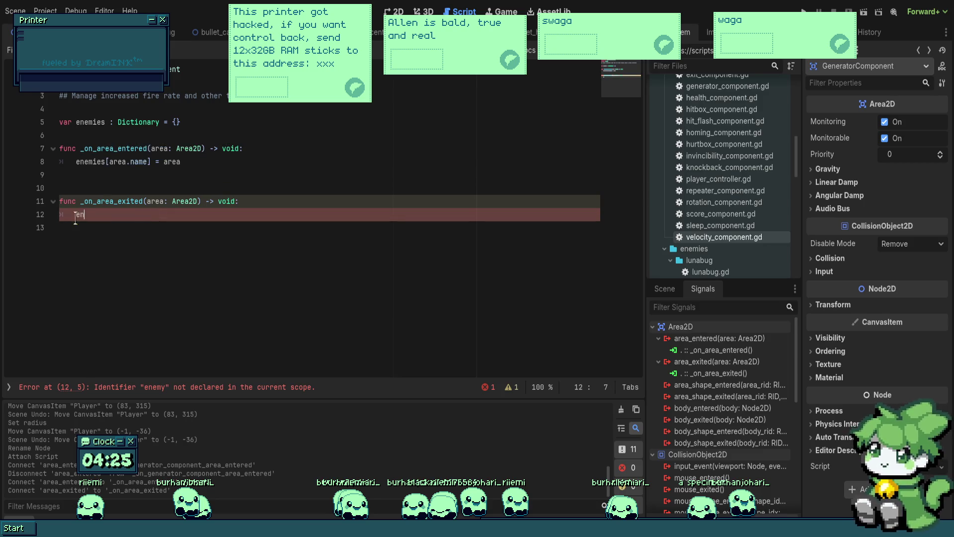
key(Return)
text(.re)
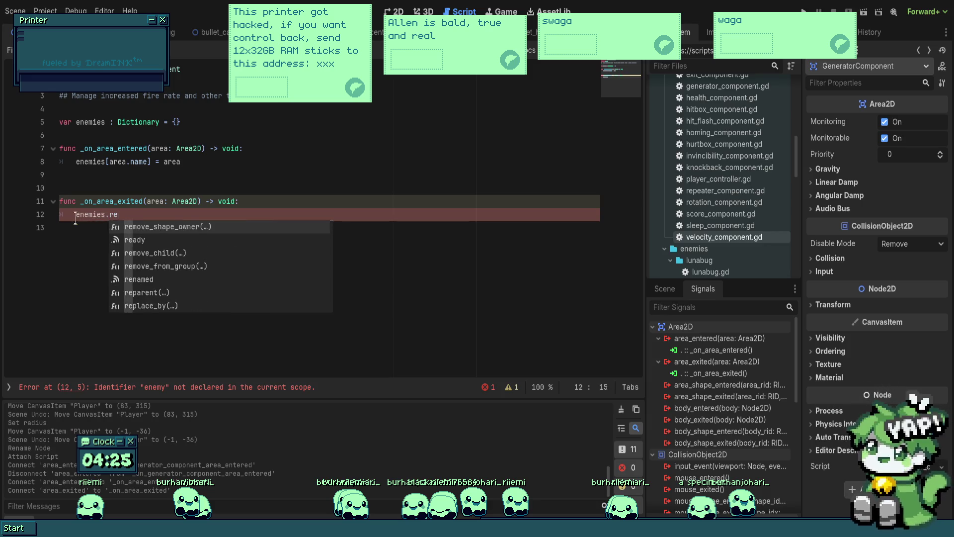
key(BackSpace)
key(BackSpace)
text(er)
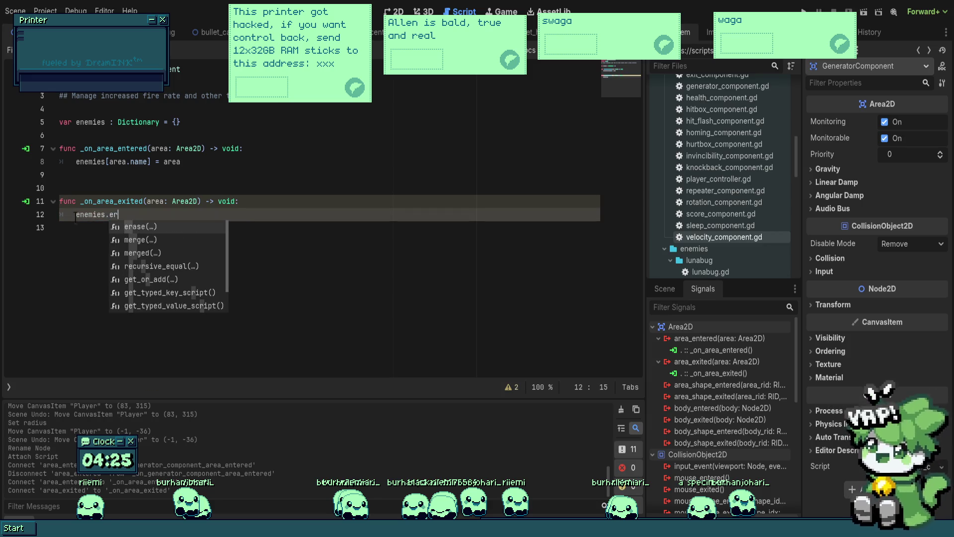
key(Return)
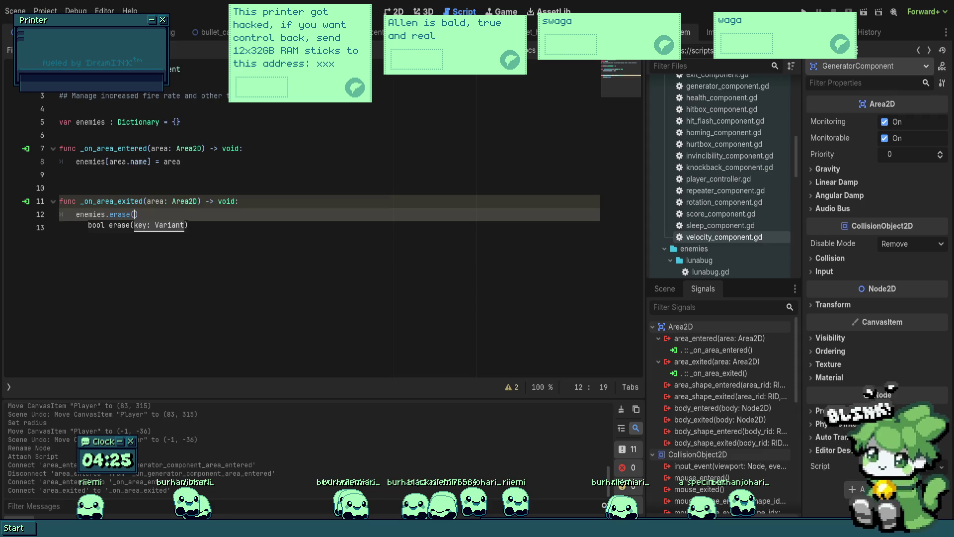
text(area.name)
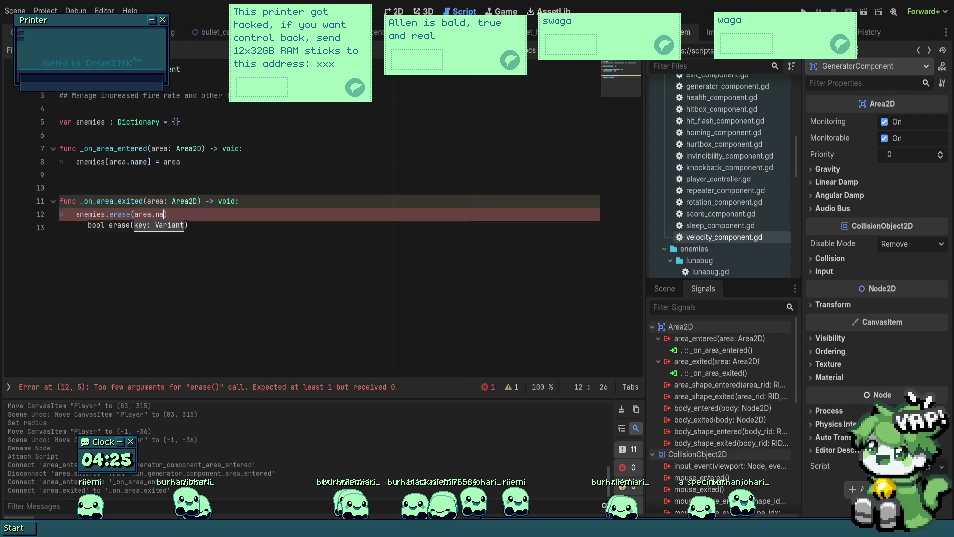
Insert blank lines below the enemies declaration for a new function
click(288, 163)
key(Down)
key(Down)
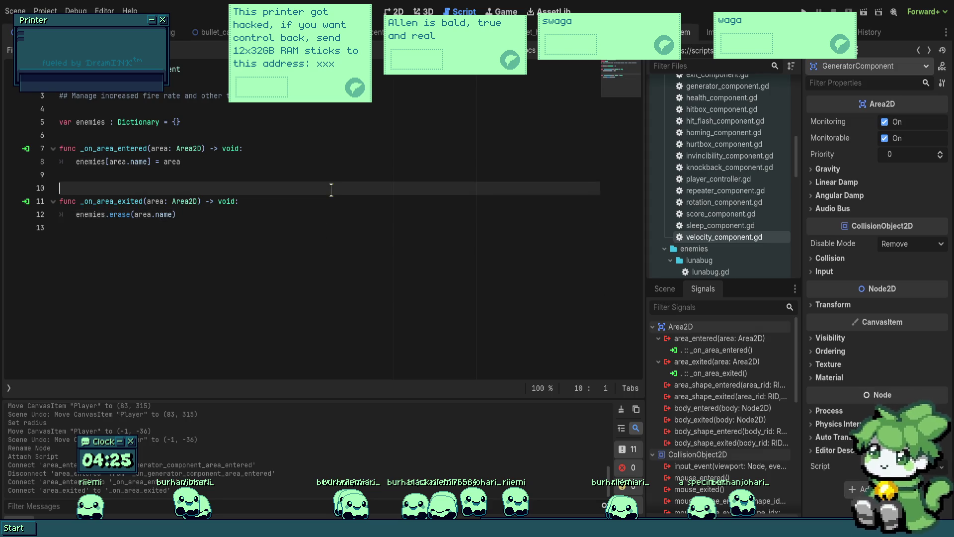
key(Down)
key(Down)
key(Down)
key(Up)
key(Up)
key(Up)
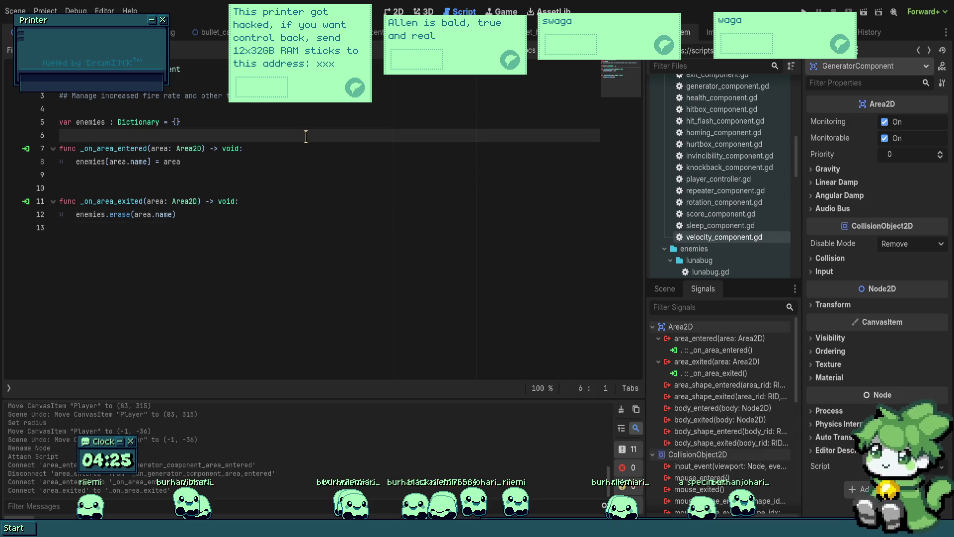
key(Return)
key(Return)
key(Up)
Add a _physics_process function containing a 'for enemy in enemies:' loop
text(func _)
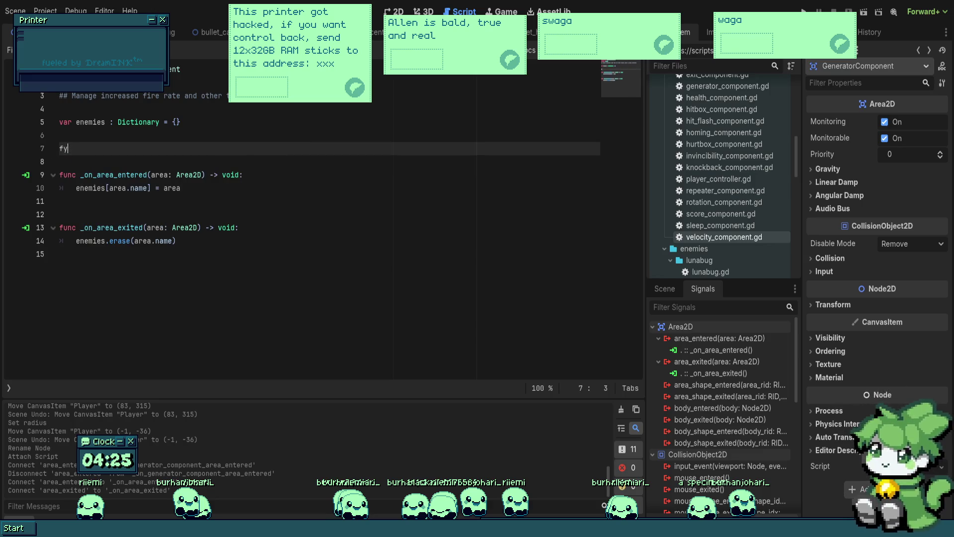
text(physics)
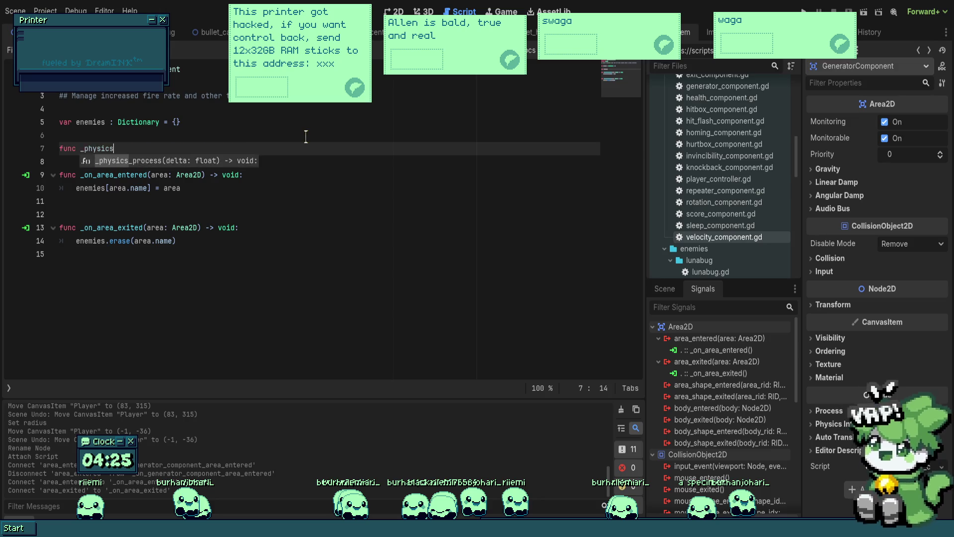
key(Return)
key(Return)
text(for enemy in enemies:)
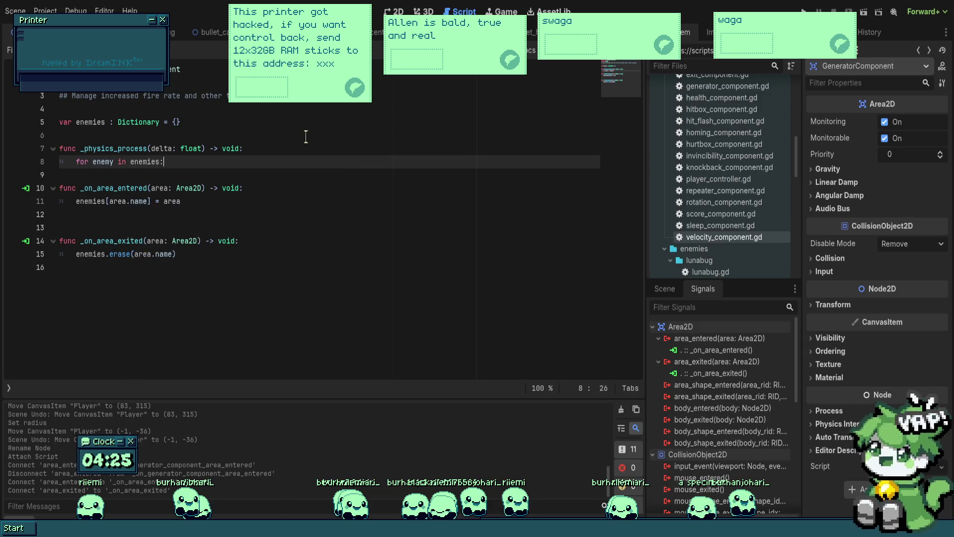
key(Return)
text(enemy.)
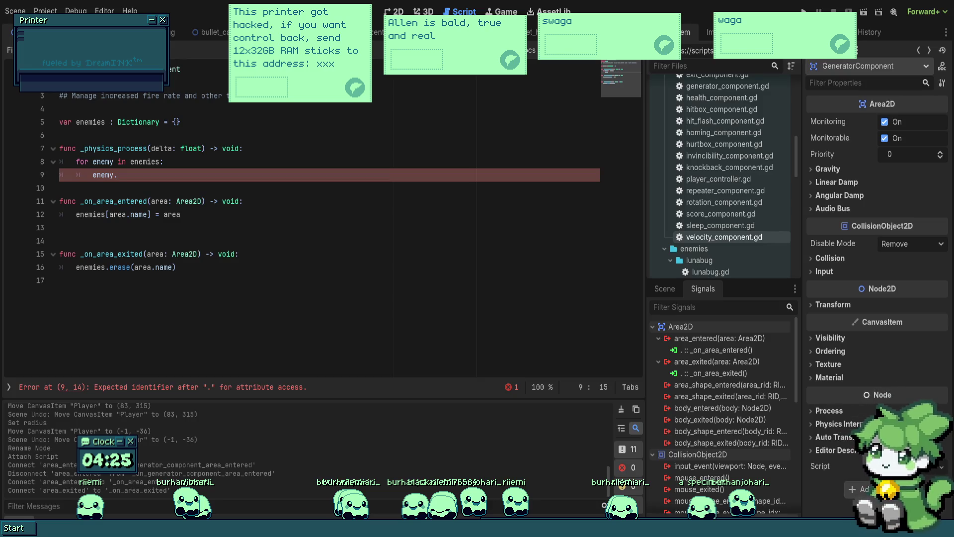
Declare var distance = INF above the loop
click(332, 149)
key(Return)
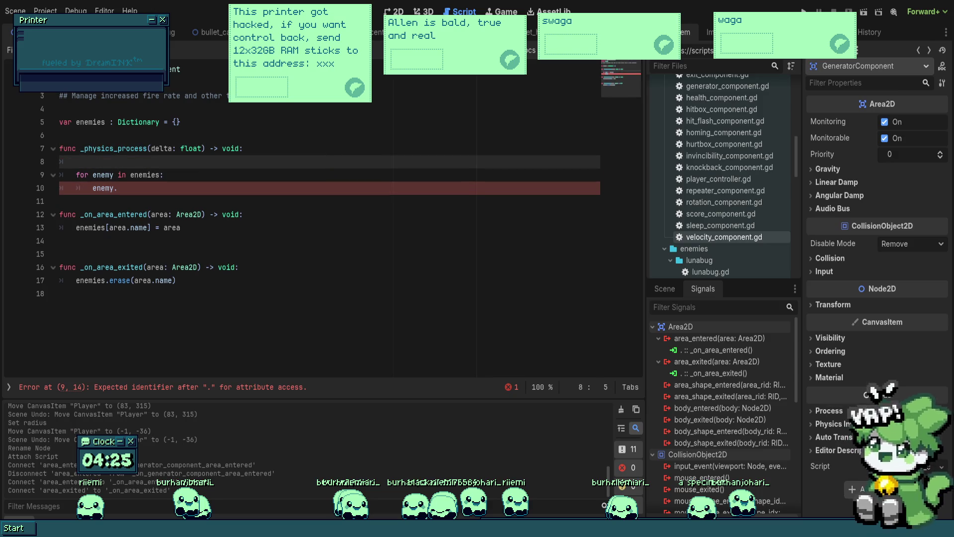
text(var closest)
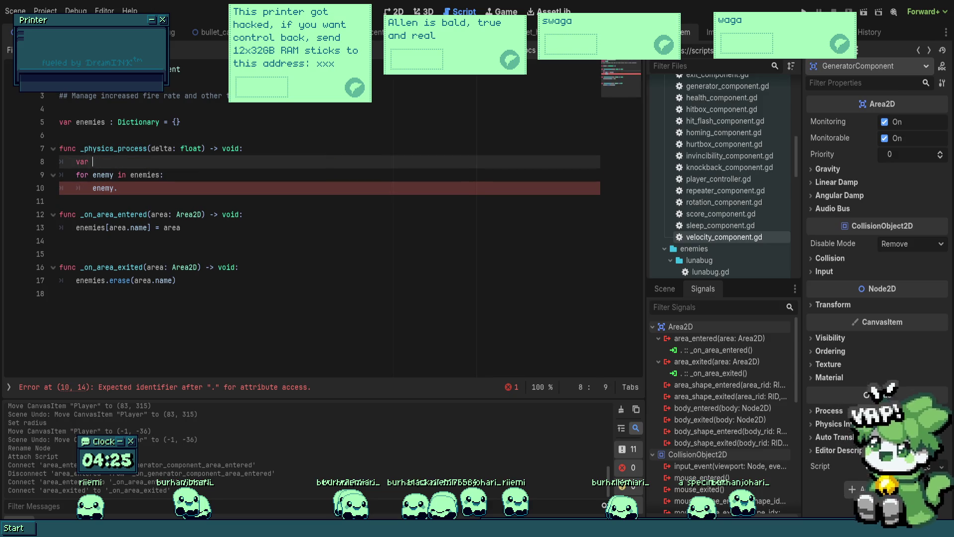
key(BackSpace)
key(BackSpace)
key(BackSpace)
text(distance = Math.I)
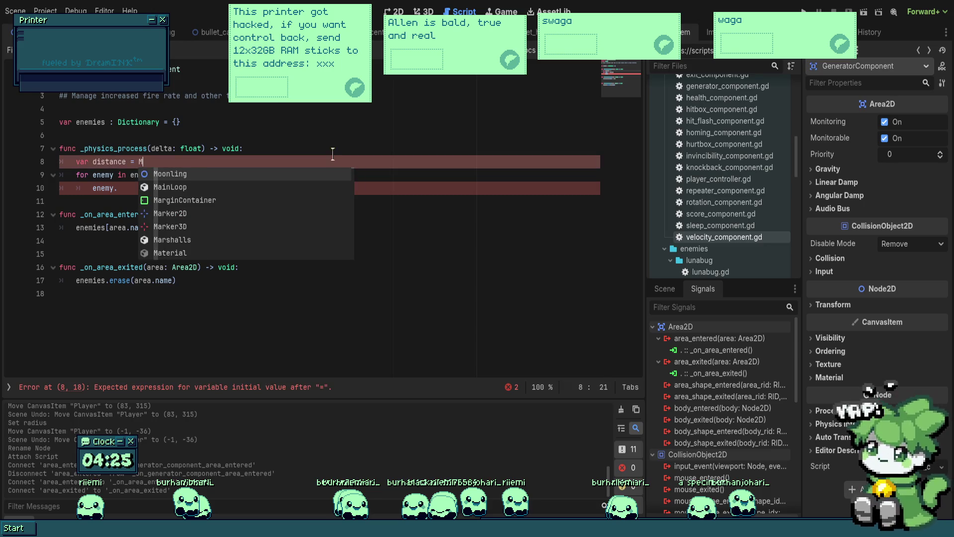
key(Escape)
key(BackSpace)
key(BackSpace)
key(BackSpace)
text(INF)
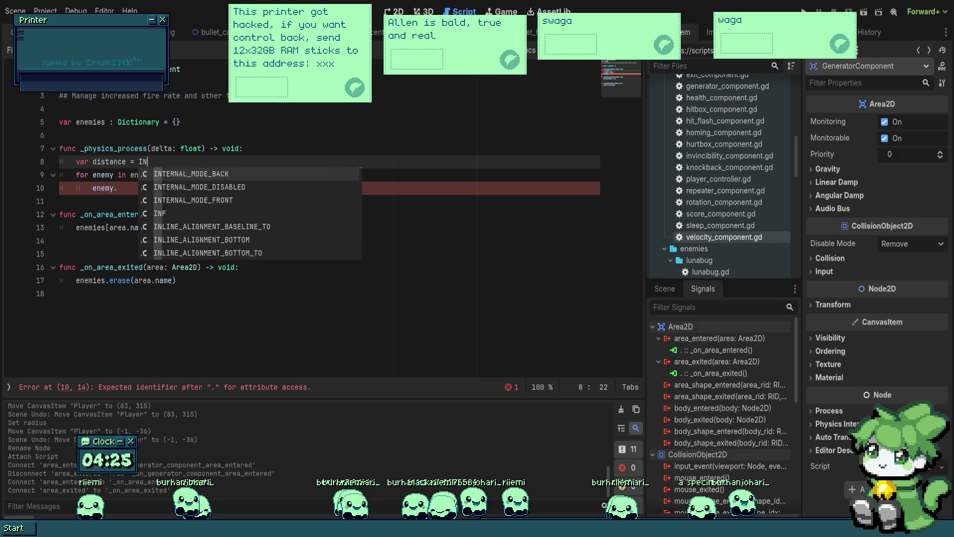
Drop the abandoned extra var line and begin an 'if enemy.' check inside the loop
click(333, 154)
key(Return)
text(var.)
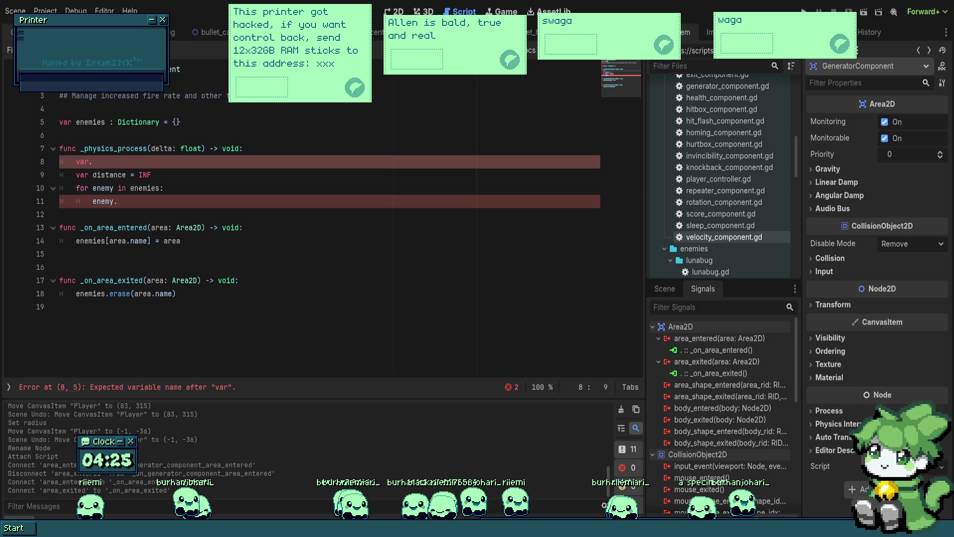
text(cl)
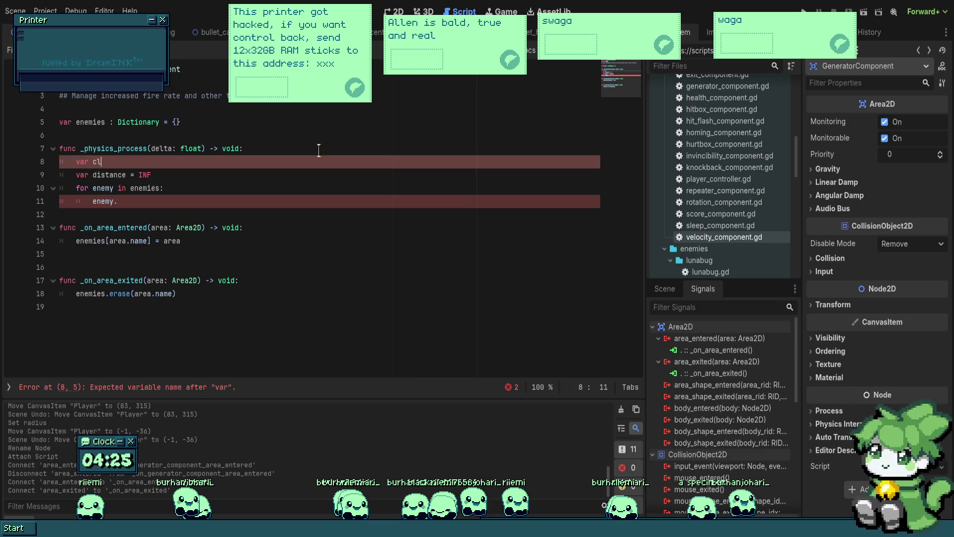
key(BackSpace)
key(BackSpace)
key(BackSpace)
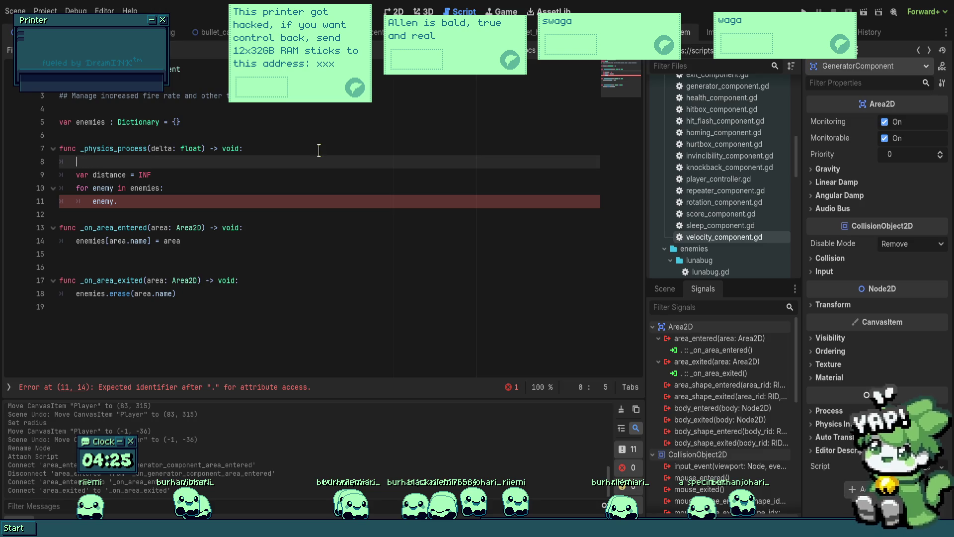
key(Down)
key(Down)
key(Down)
key(BackSpace)
key(BackSpace)
key(BackSpace)
text(if enemy.)
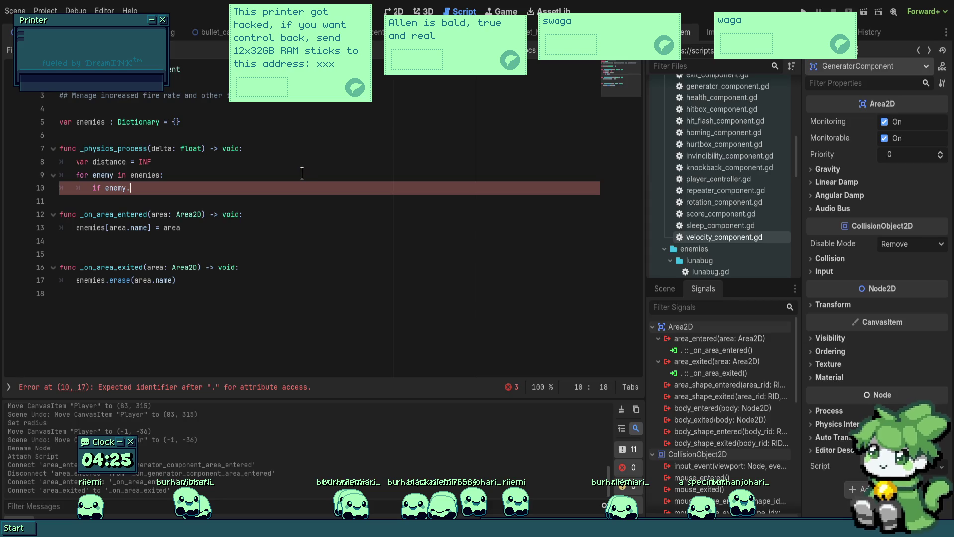
Compute each enemy's distance as (position - enemy.global_position).length() inside the loop
click(102, 188)
text(position - enemy.)
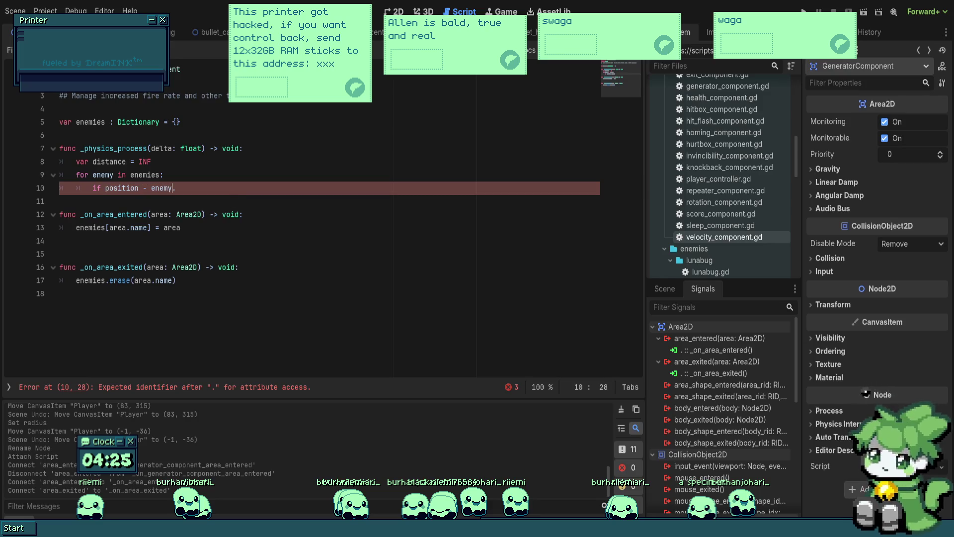
text(position)
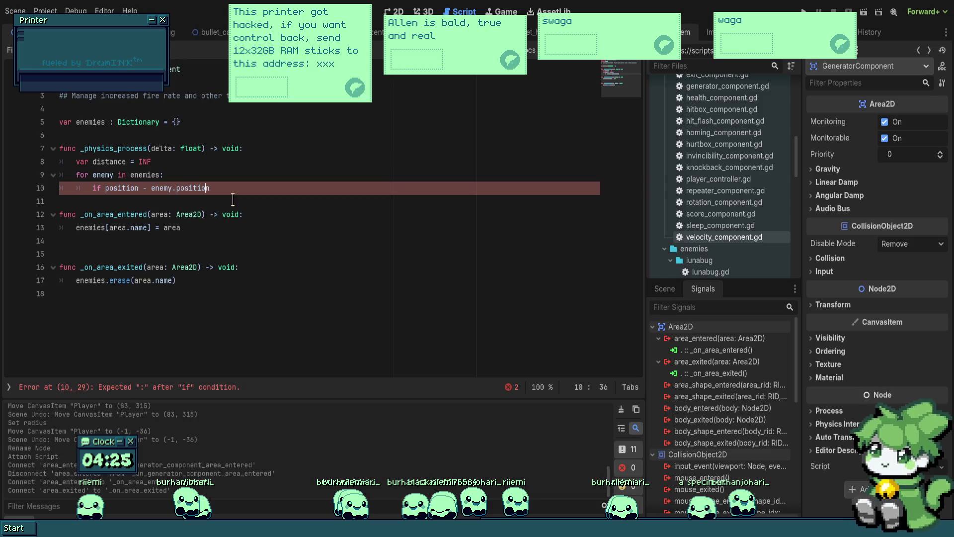
key(BackSpace)
text(global_posi)
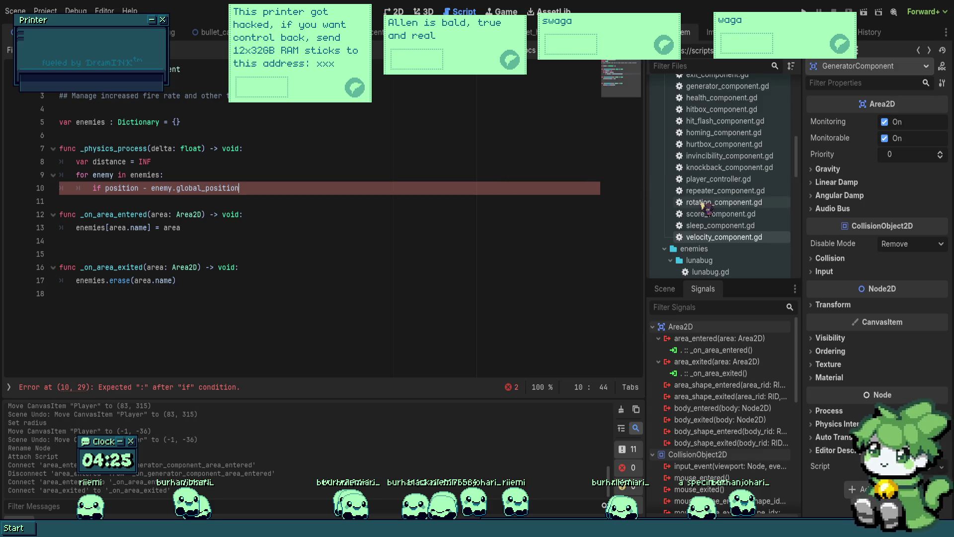
text(<)
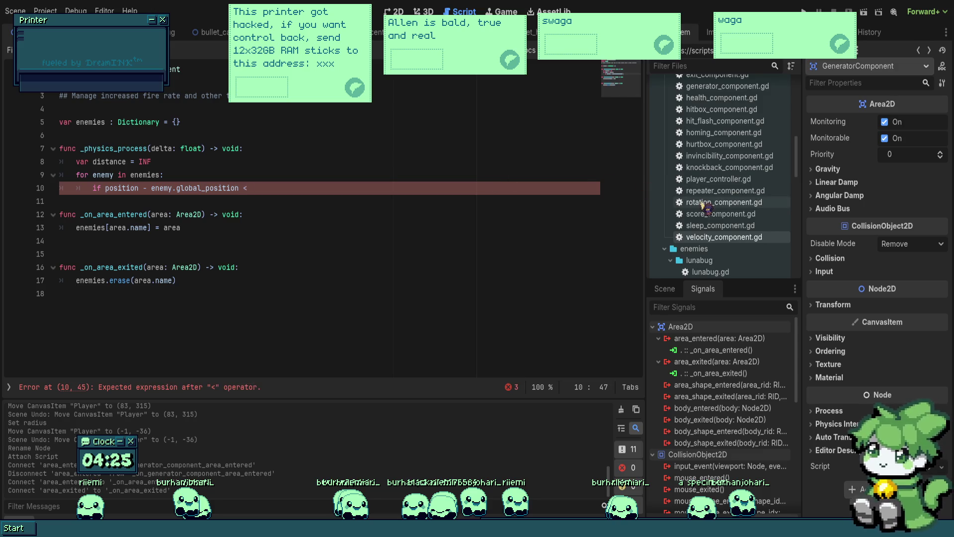
key(BackSpace)
key(BackSpace)
key(BackSpace)
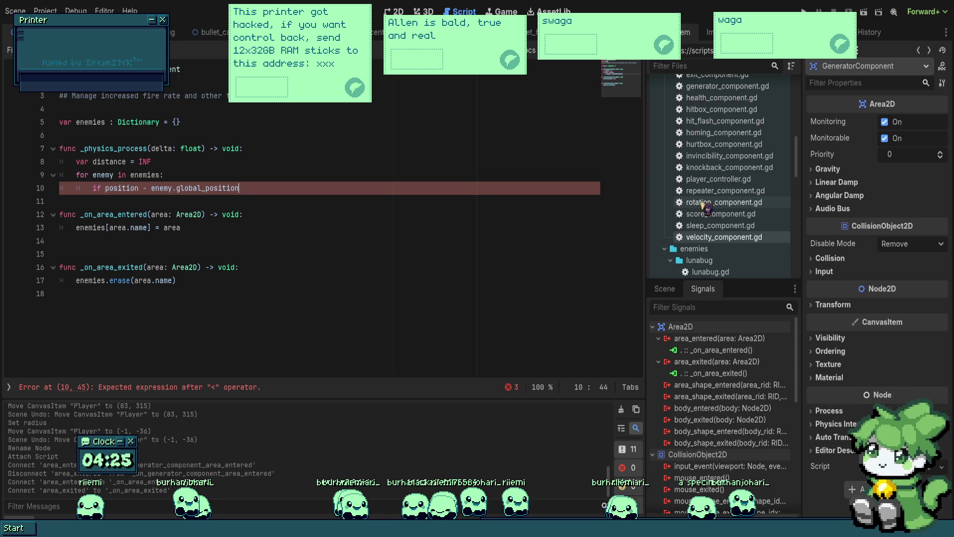
double_click(99, 189)
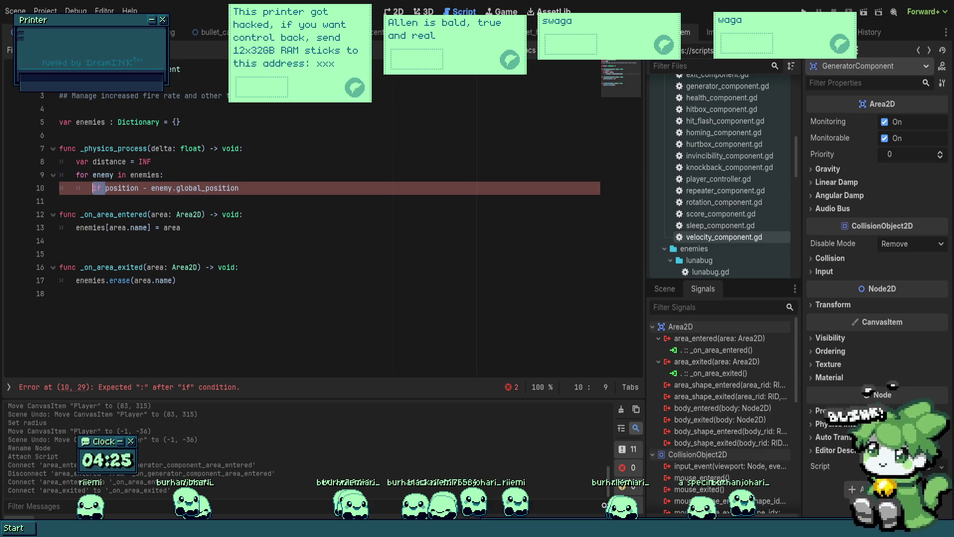
text(var )
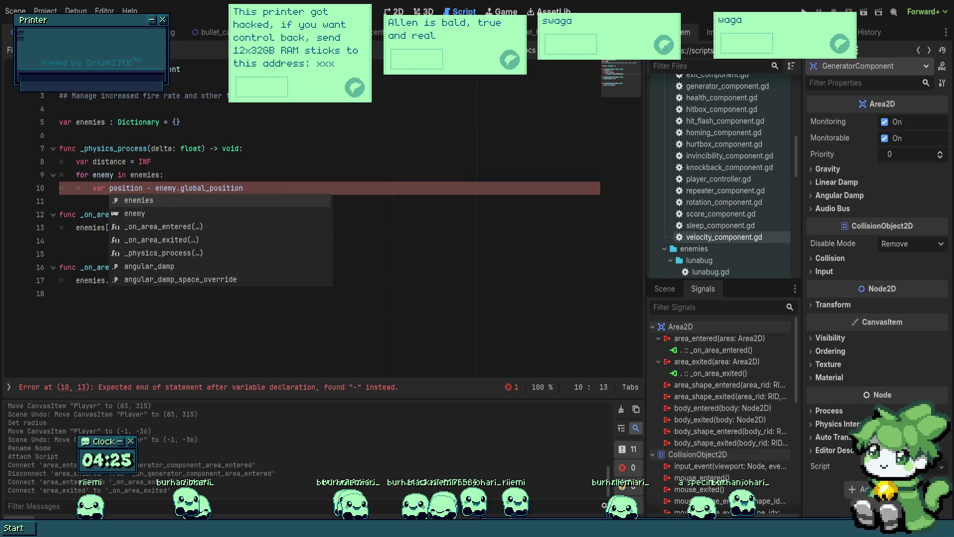
text(distance =)
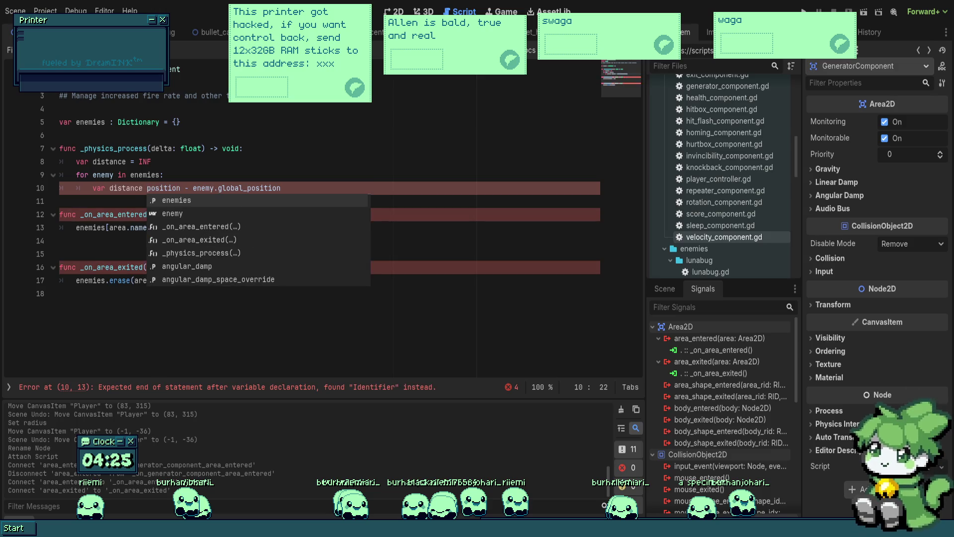
text( ()
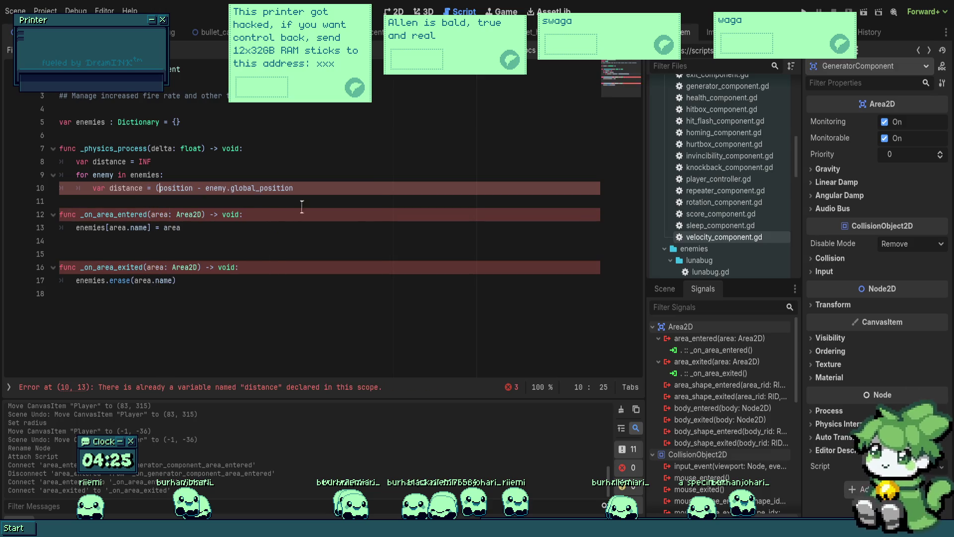
click(317, 187)
text().)
text(length())
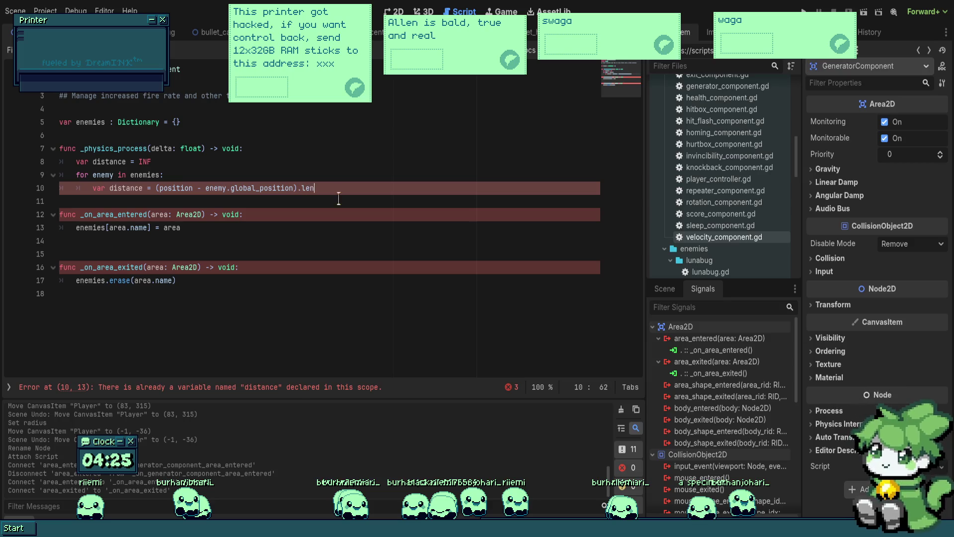
Rename the loop variable to enemy_distance and the declaration to closest_distance
key(Return)
text(if dista)
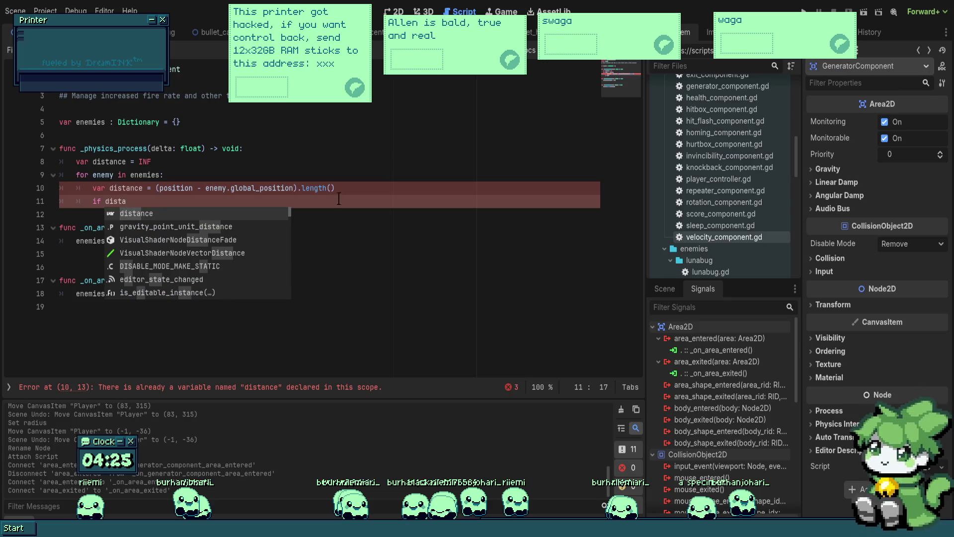
click(124, 188)
double_click(123, 188)
text(enemy_distance)
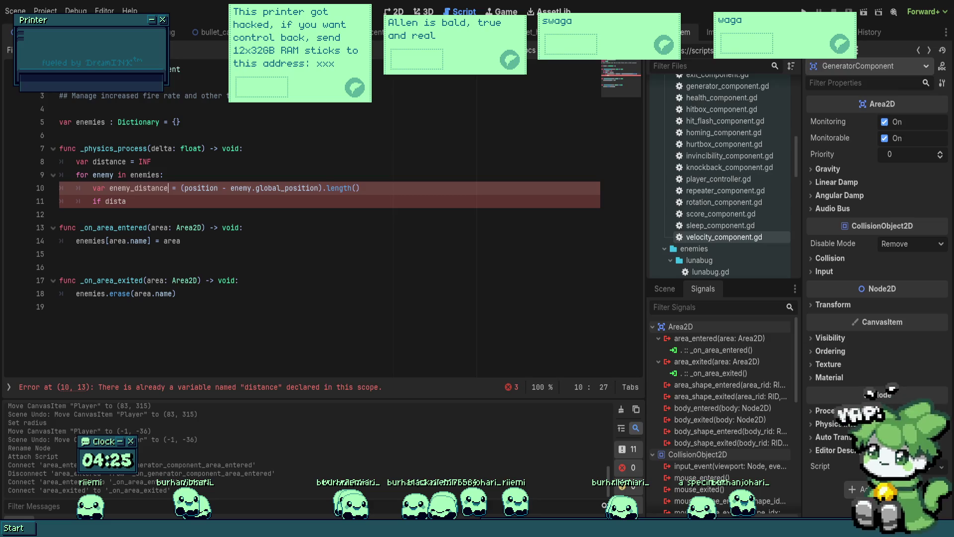
click(90, 164)
text(c)
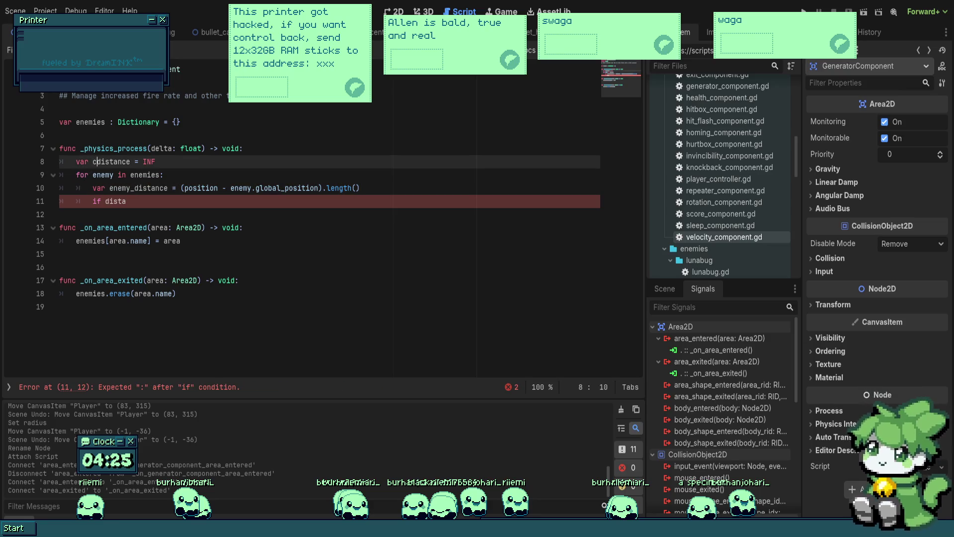
text(losest_)
click(146, 148)
Add 'if enemy_distance < closest_distance' that sets closest_distance = enemy_distance
double_click(119, 161)
double_click(116, 201)
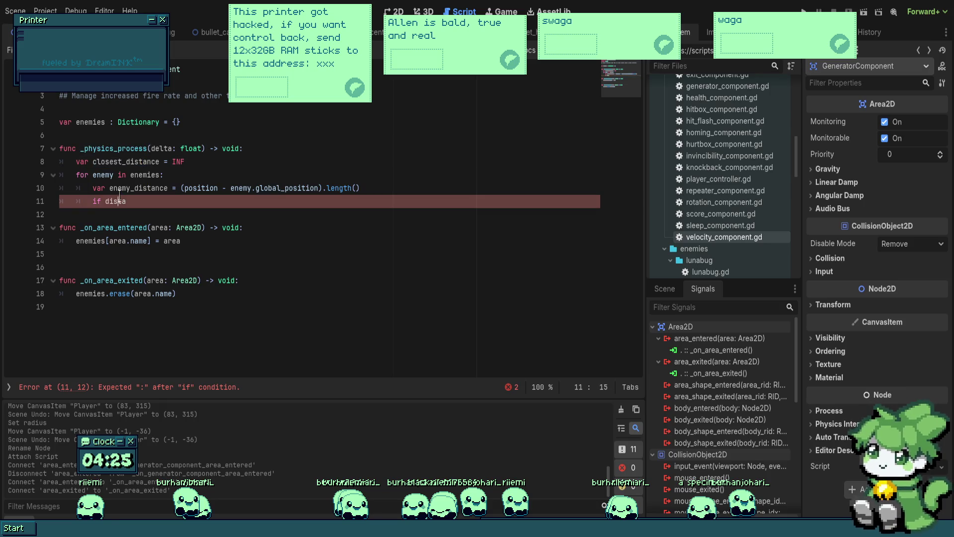
text(enemy)
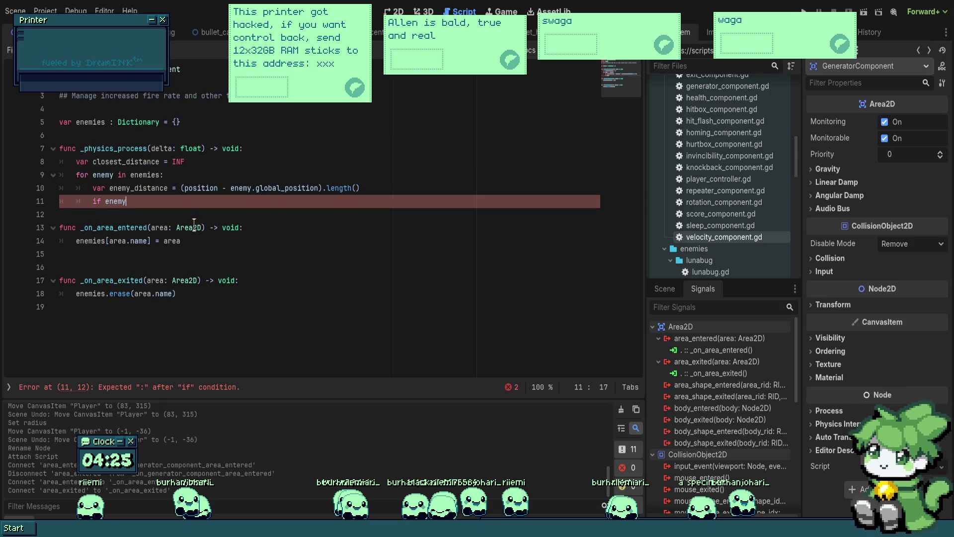
text(_d)
key(Return)
text(<M)
key(BackSpace)
text(closest_distance:)
key(Return)
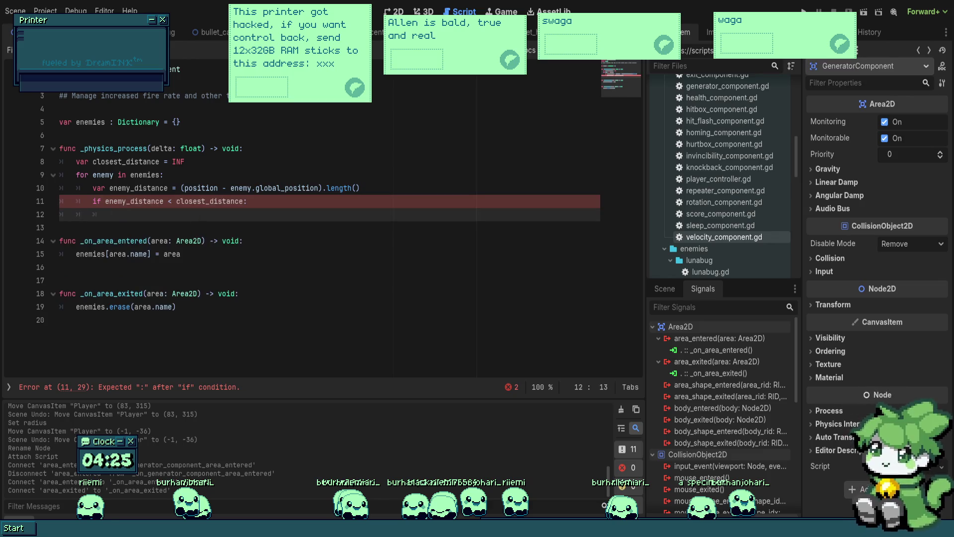
text(closest_distance = enemy_d)
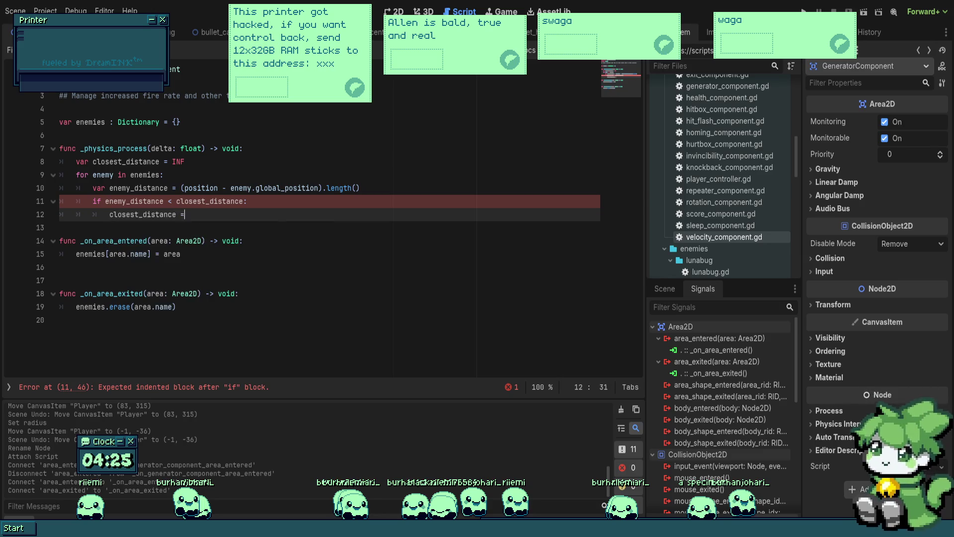
text(istance)
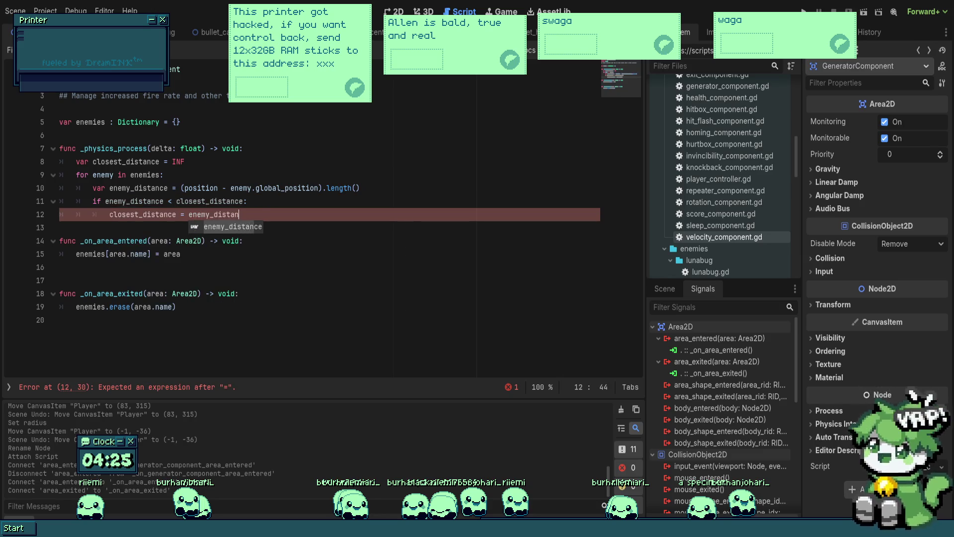
click(267, 150)
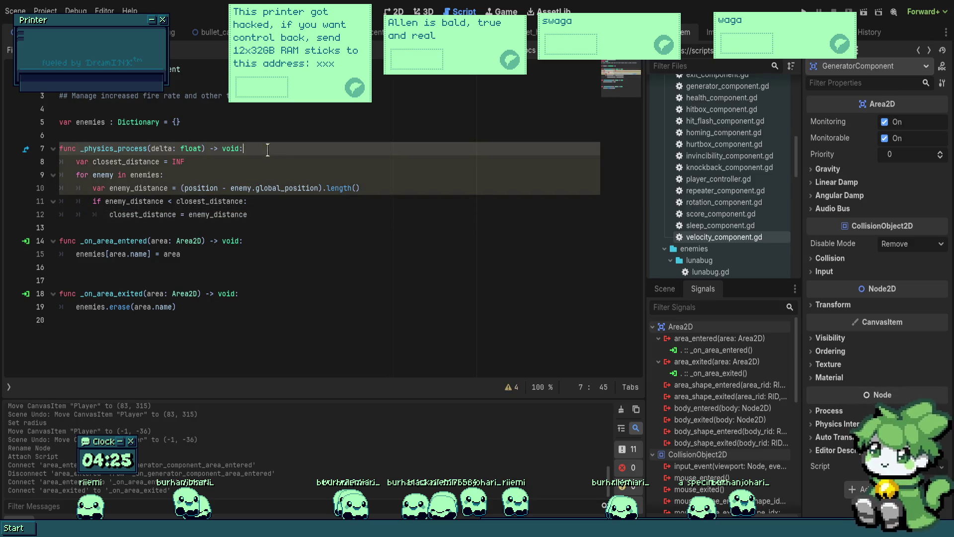
Type both distance variables as float and the loop variable enemy as Area2D, then save
click(165, 163)
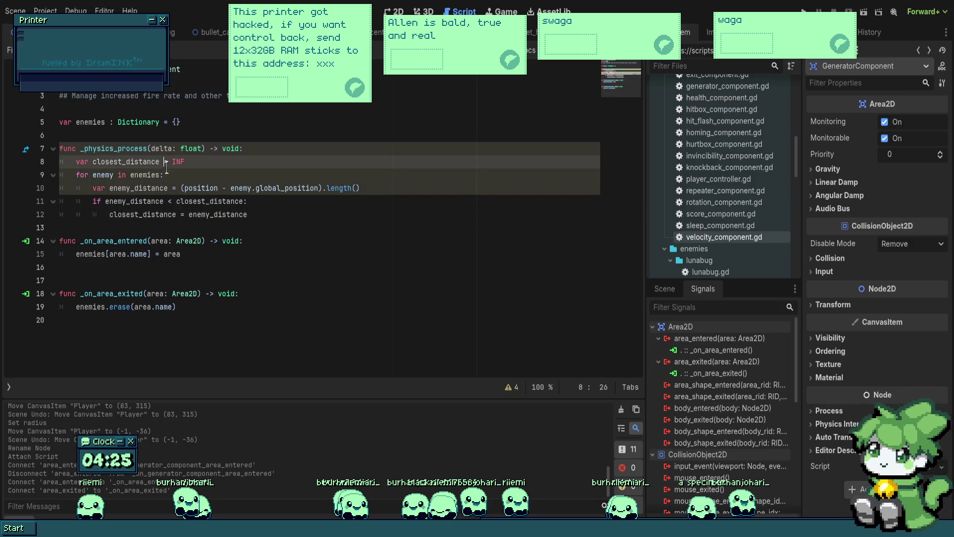
text(: float)
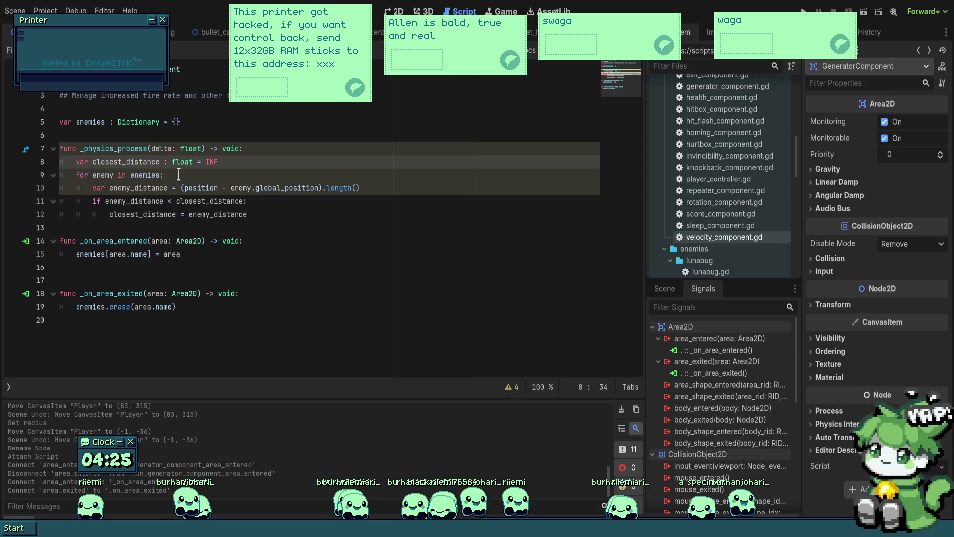
click(174, 188)
text(: float)
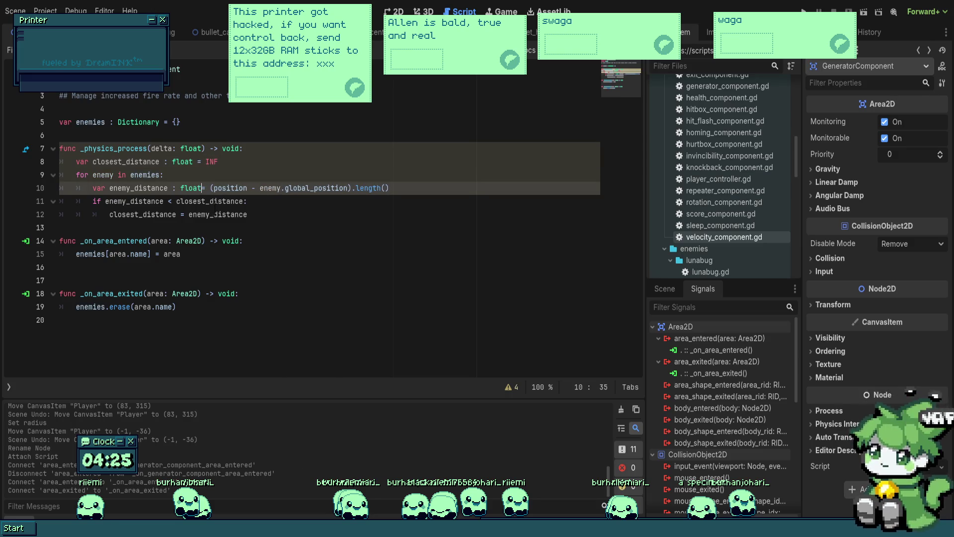
click(160, 174)
key(Up)
key(End)
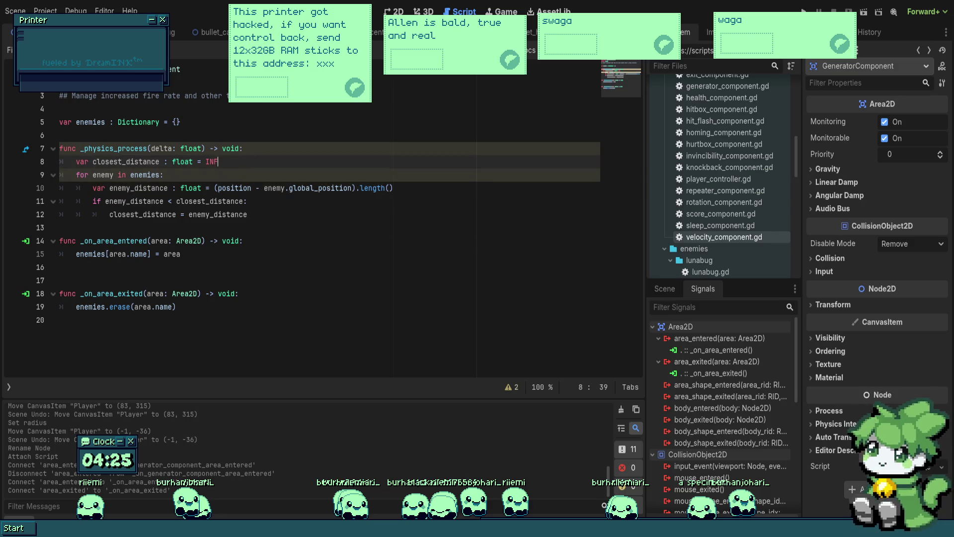
click(512, 388)
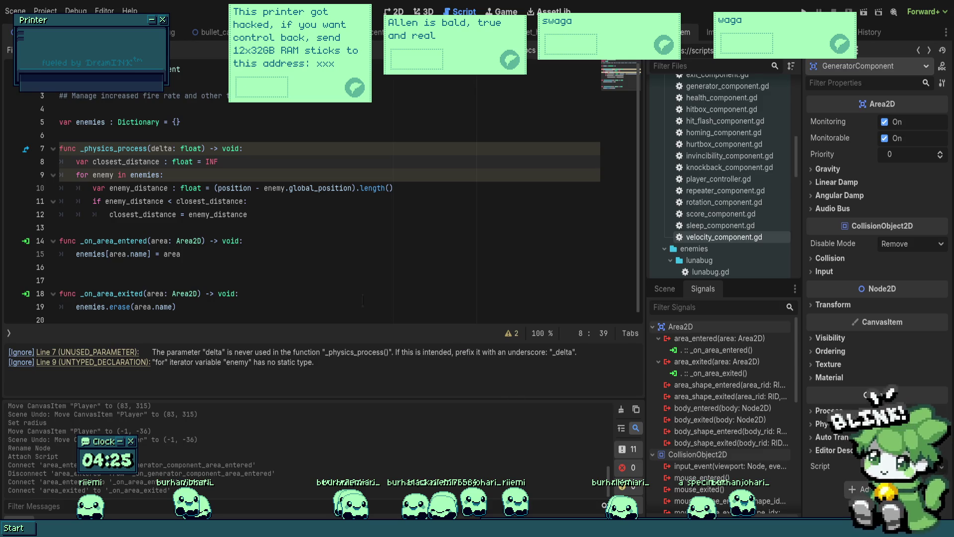
click(132, 174)
text(: A)
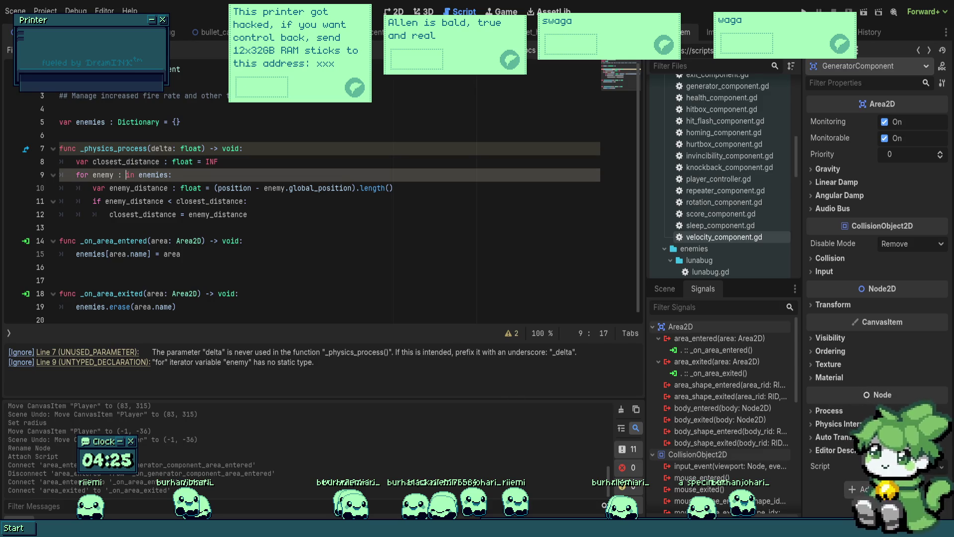
text(rea2D)
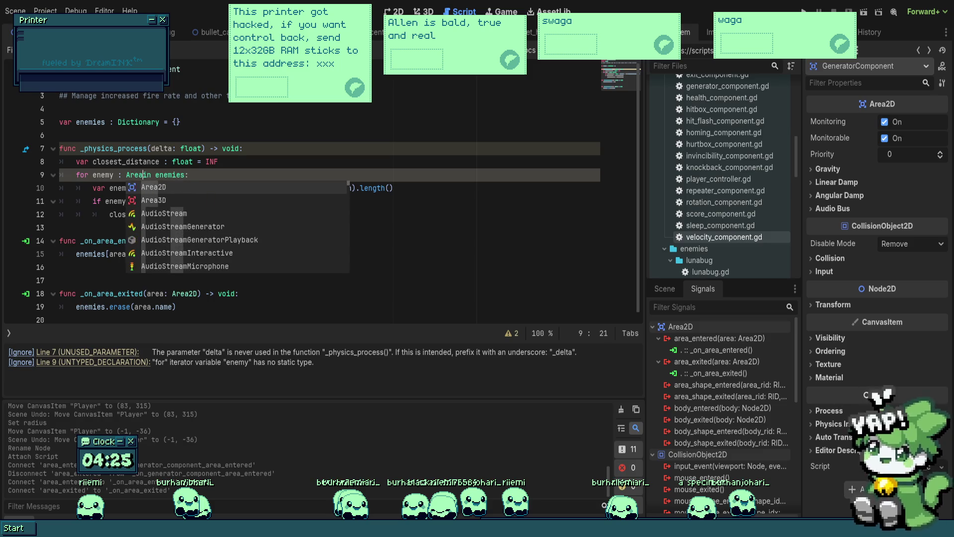
key(ctrl+s)
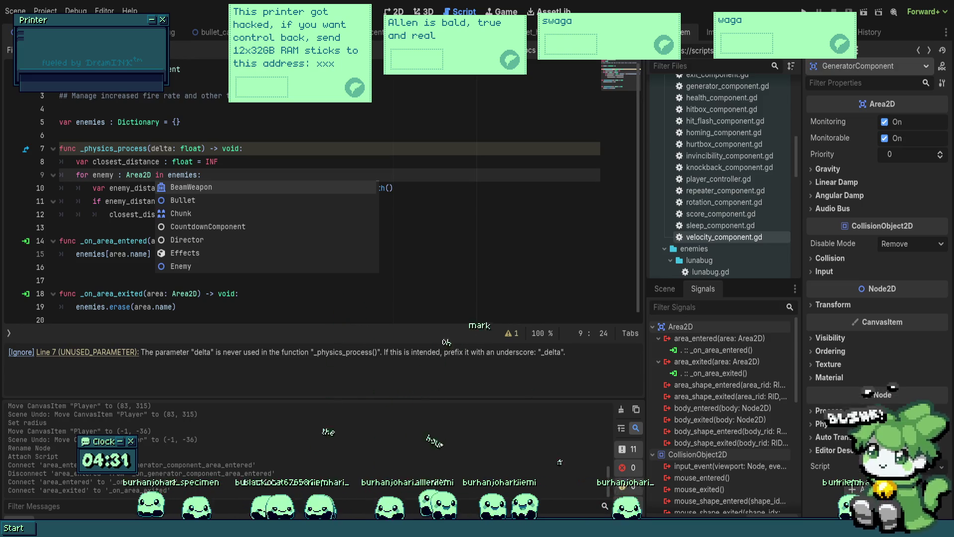
Hide the warnings list and open a new line below the closest_distance assignment
click(247, 201)
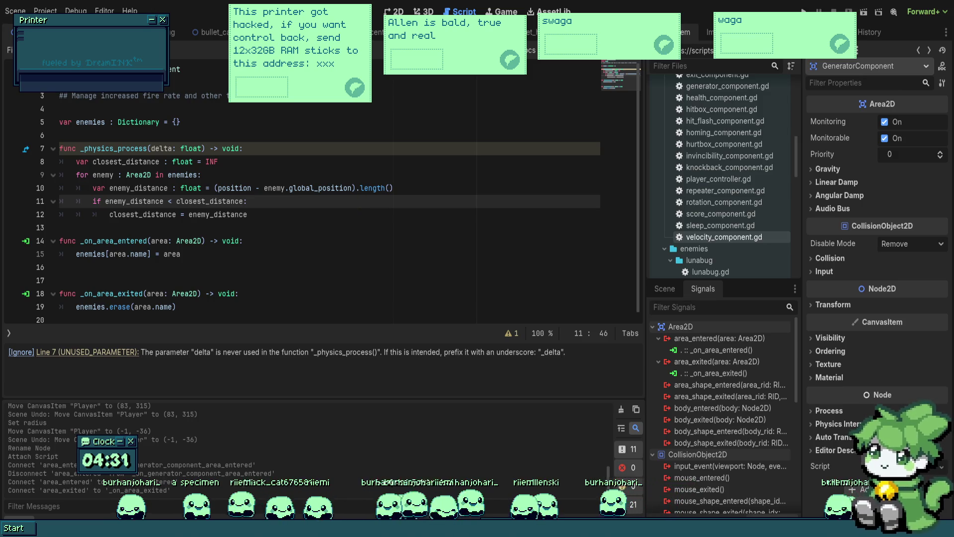
click(511, 333)
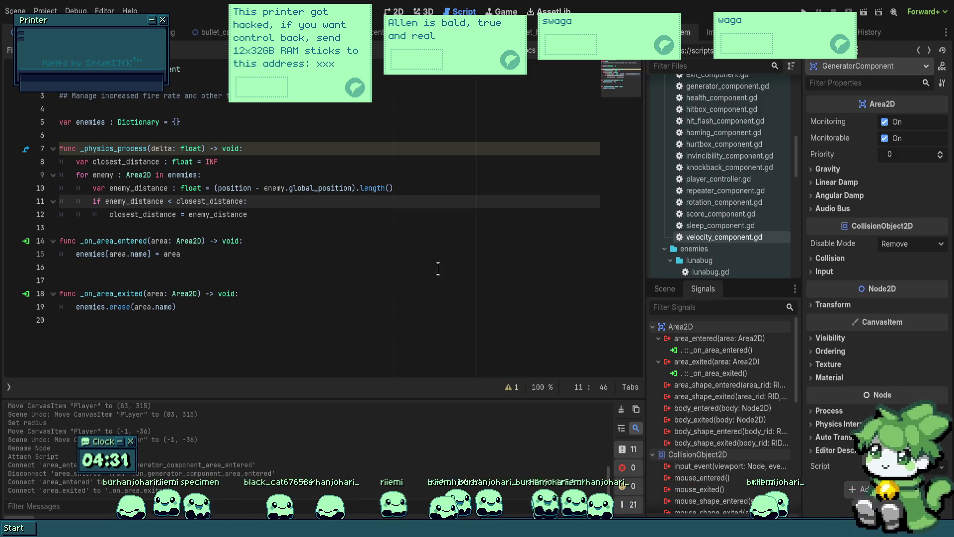
click(321, 219)
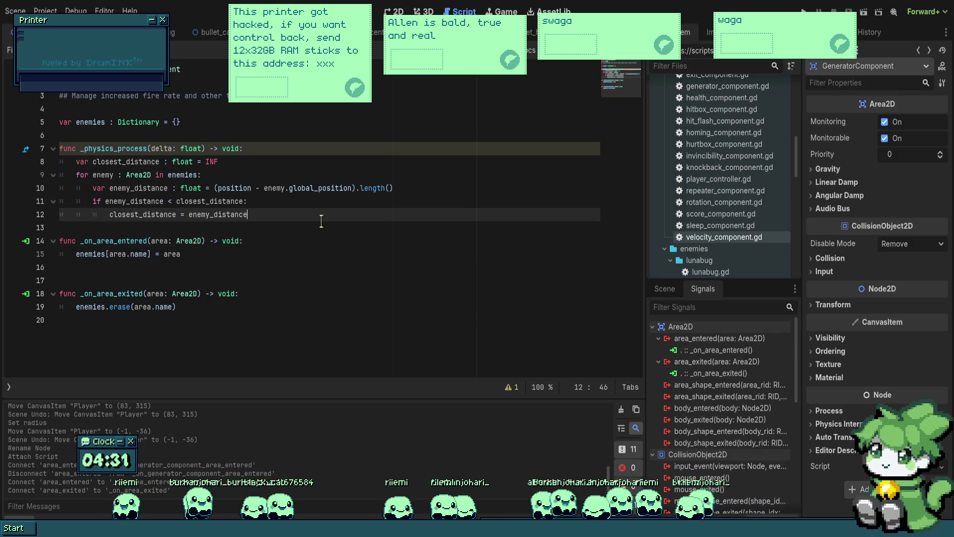
key(Return)
key(BackSpace)
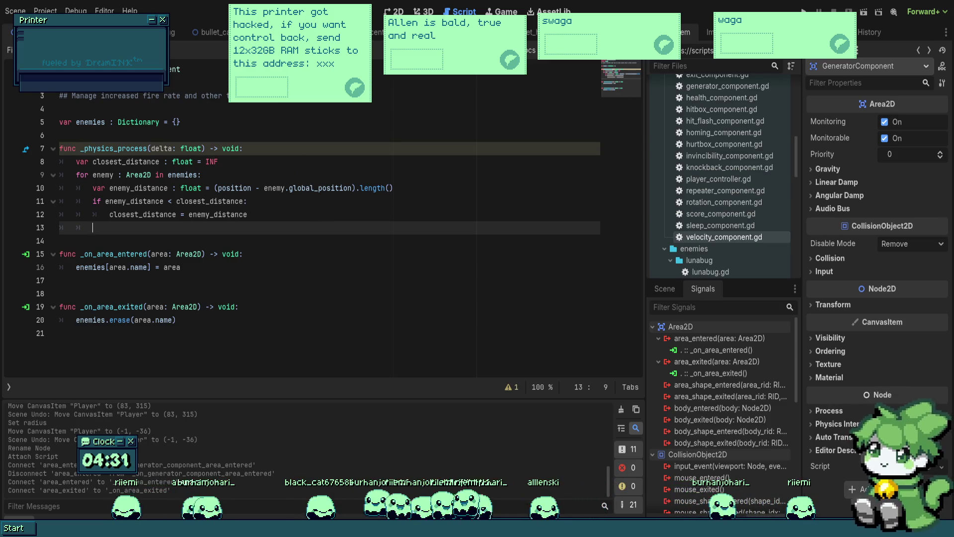
Add a '# Get closest distance of enemies' comment above the distance code and save
click(291, 148)
key(Return)
text(#)
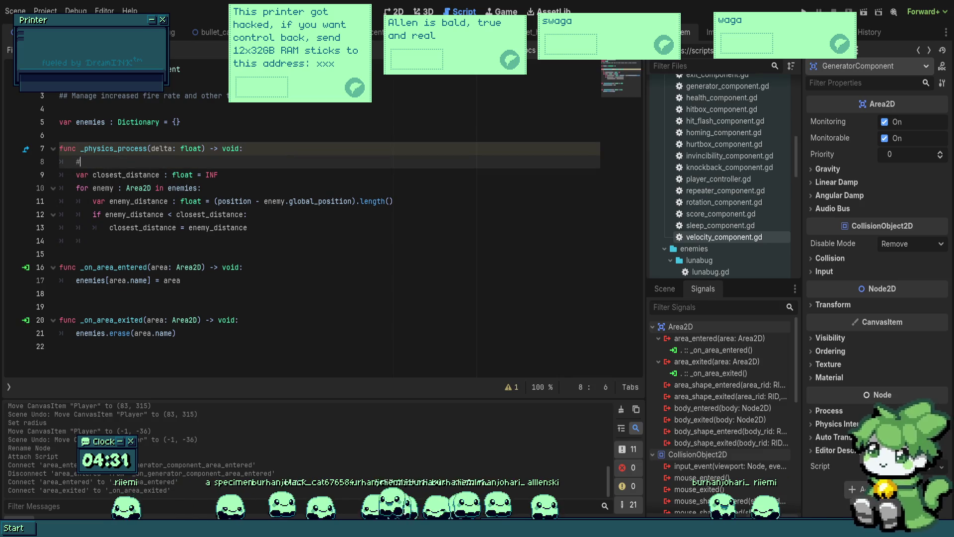
text( Get closet)
key(BackSpace)
key(BackSpace)
key(BackSpace)
text(st distance of)
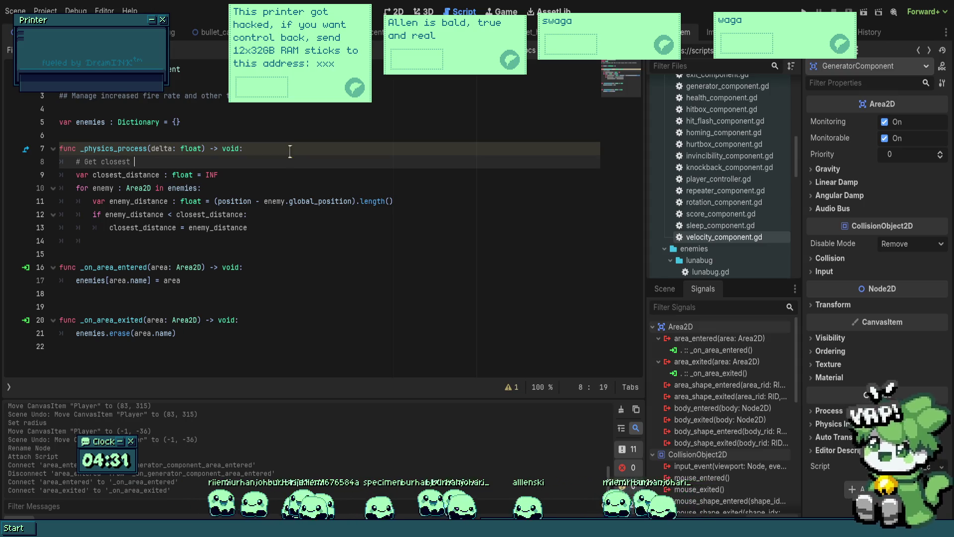
key(BackSpace)
key(BackSpace)
key(BackSpace)
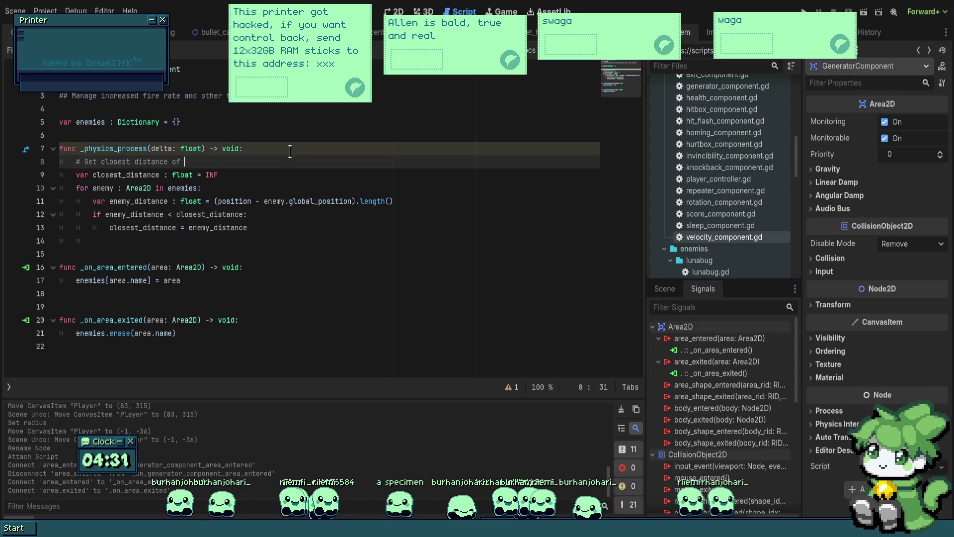
text(nce of )
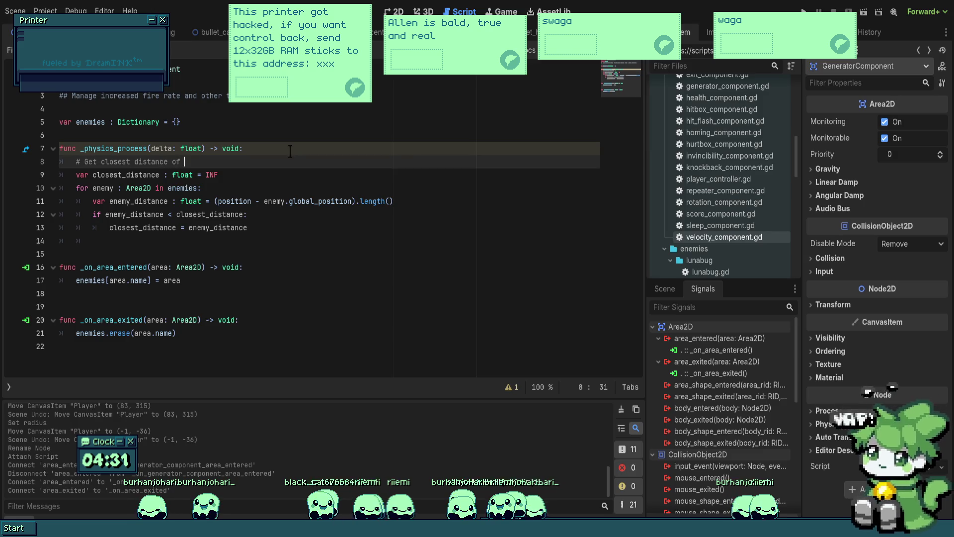
text(enemies)
key(ctrl+s)
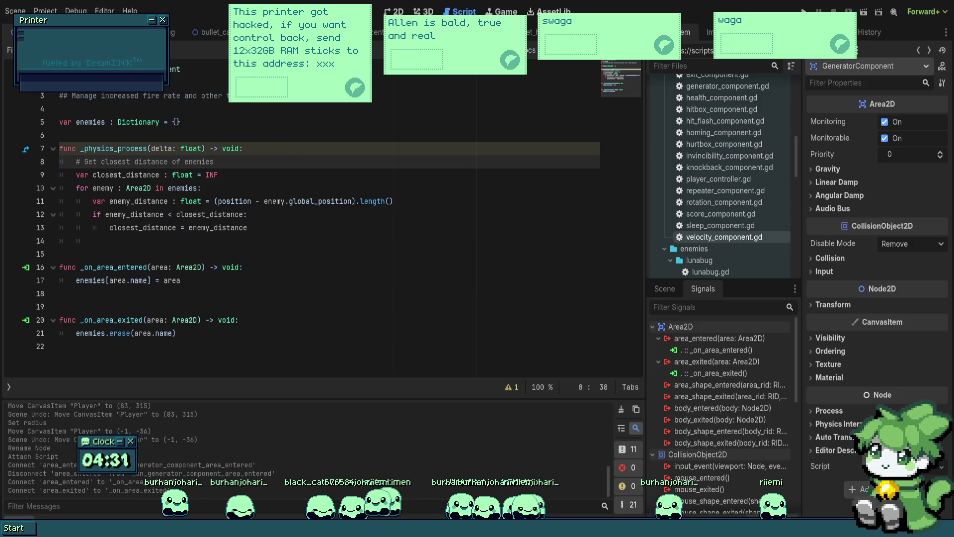
Insert 'nearby' before 'enemies' in that comment
click(240, 215)
click(182, 170)
click(184, 162)
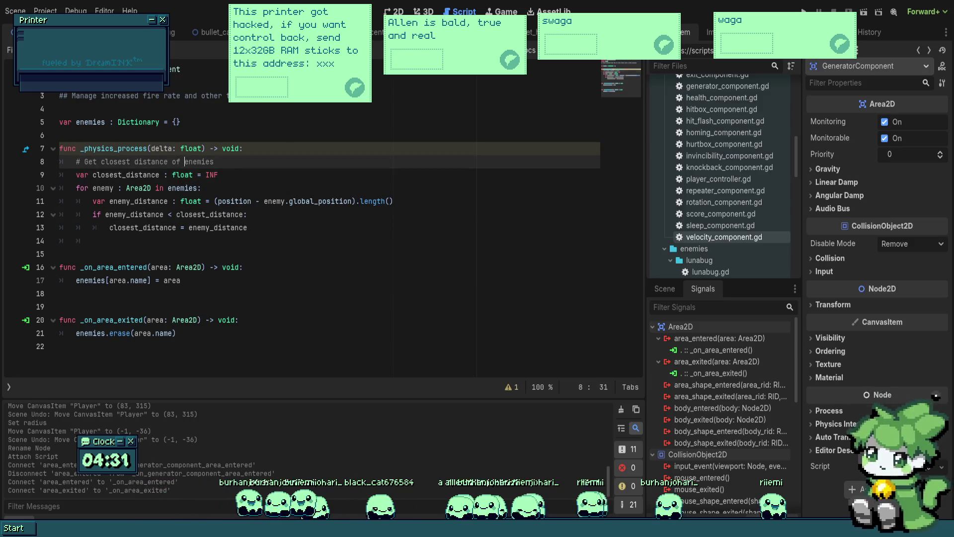
click(209, 247)
click(185, 161)
text(nearby)
Add an indented '# Compute fire_rate multiplier' comment line below the distance loop
click(228, 254)
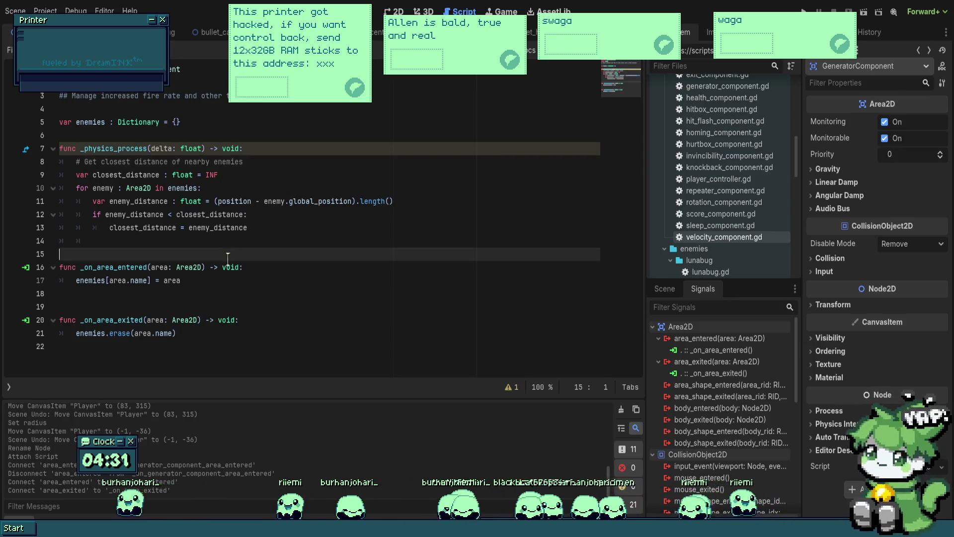
key(Return)
key(Up)
key(Tab)
text(# )
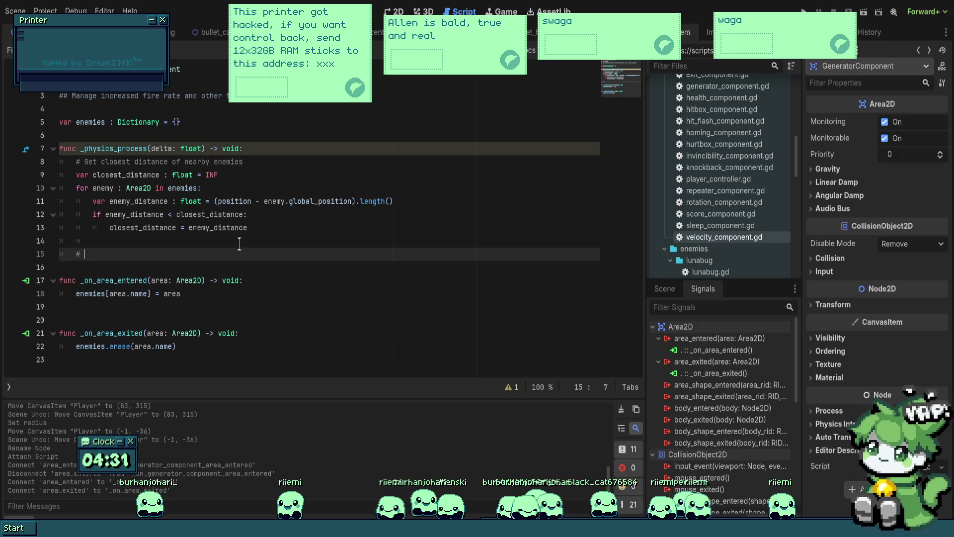
text(Compute fire_rate multipler)
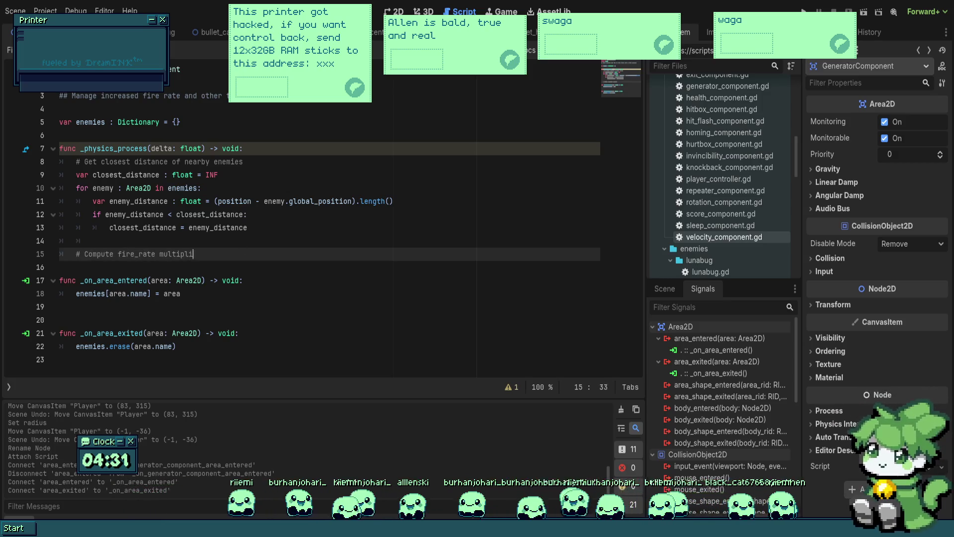
text(er)
key(Return)
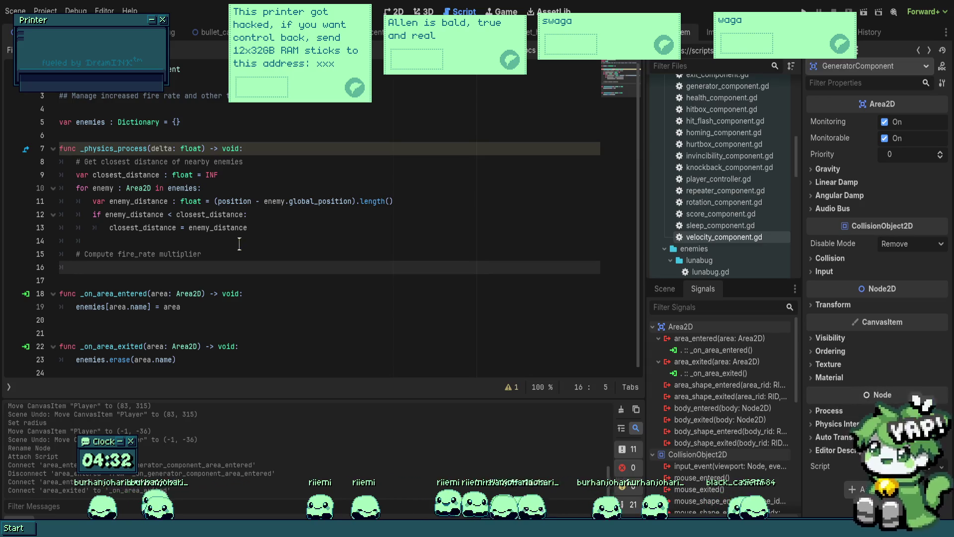
click(189, 113)
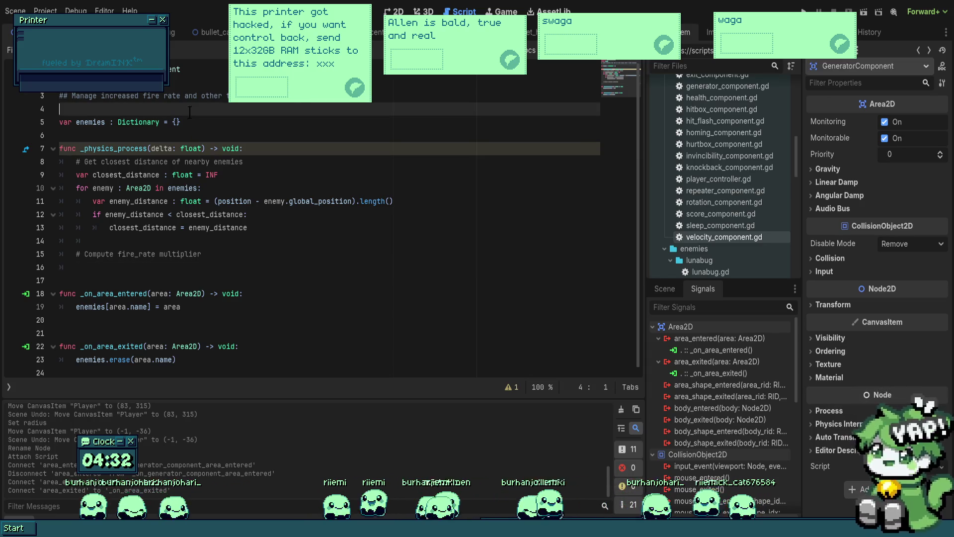
key(Return)
text(@)
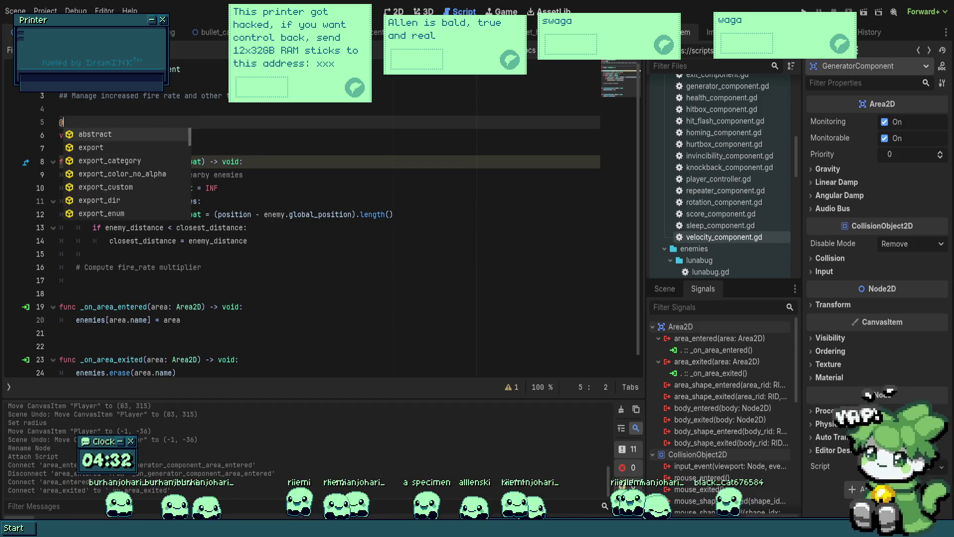
key(Down)
key(Return)
text(var fire_rate_curve : Curve2D)
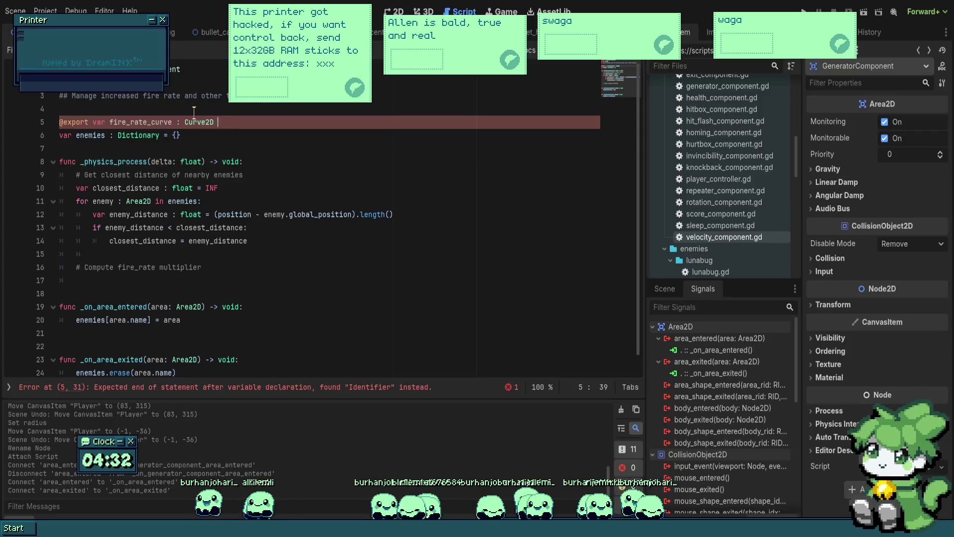
key(Return)
key(ctrl+s)
Assign a new Curve2D with one point to Fire Rate Curve, then resave the edited script
click(894, 124)
click(914, 160)
click(828, 154)
click(883, 172)
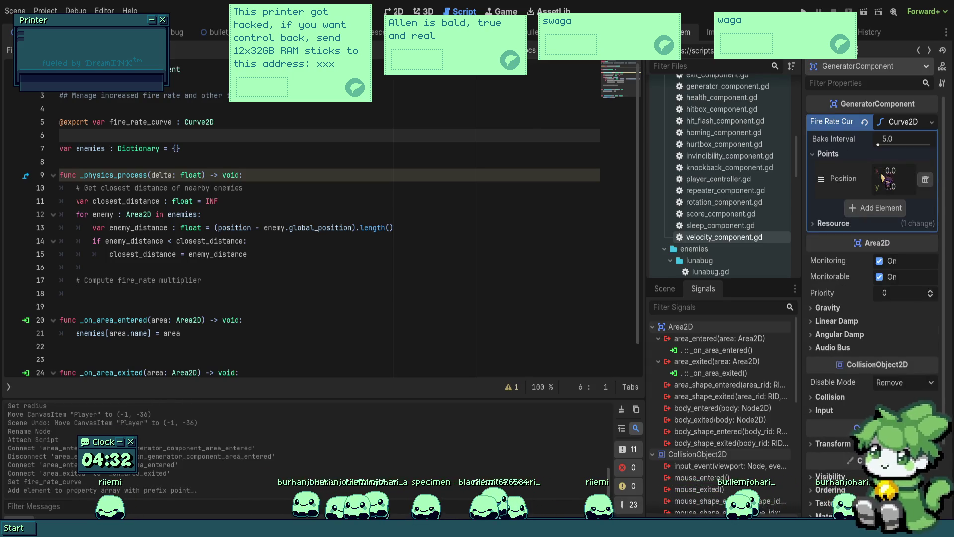
click(926, 179)
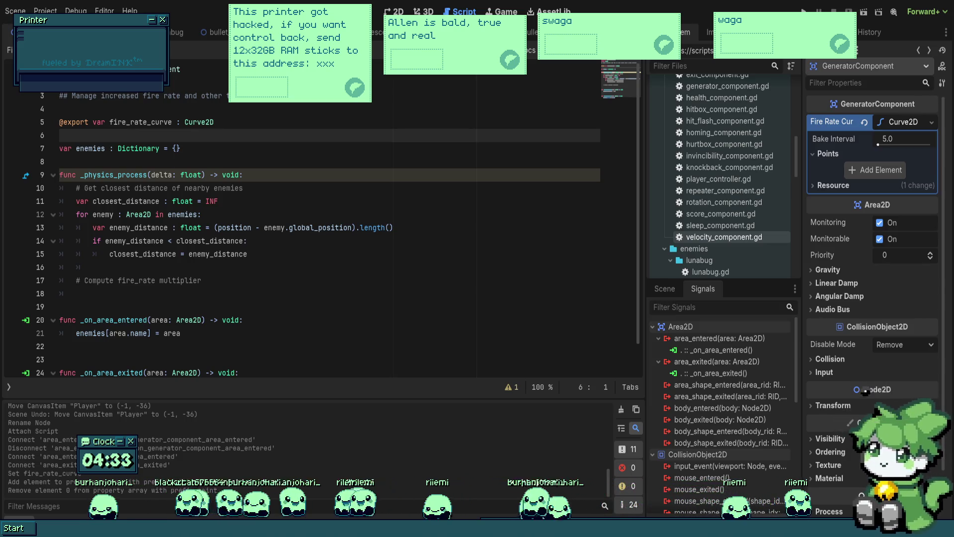
click(874, 169)
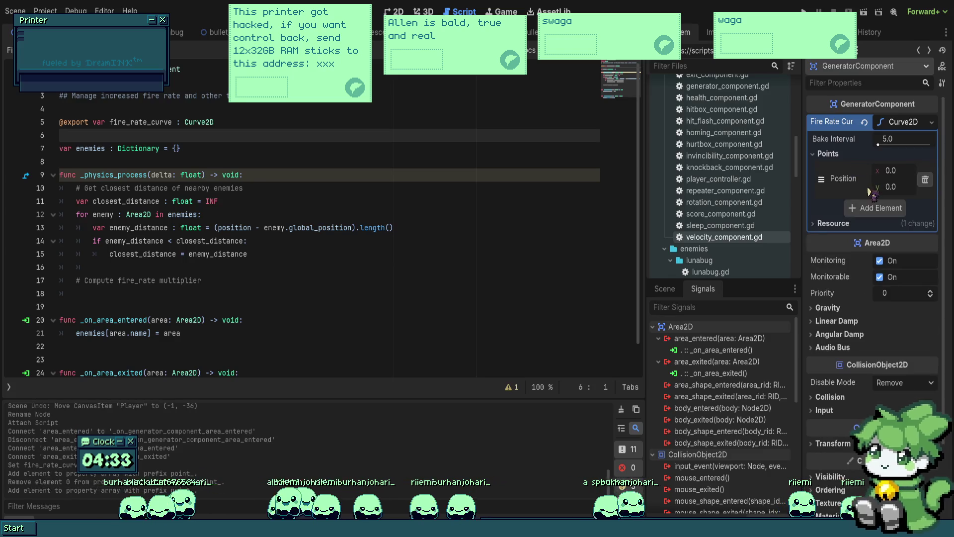
click(236, 124)
key(ctrl+s)
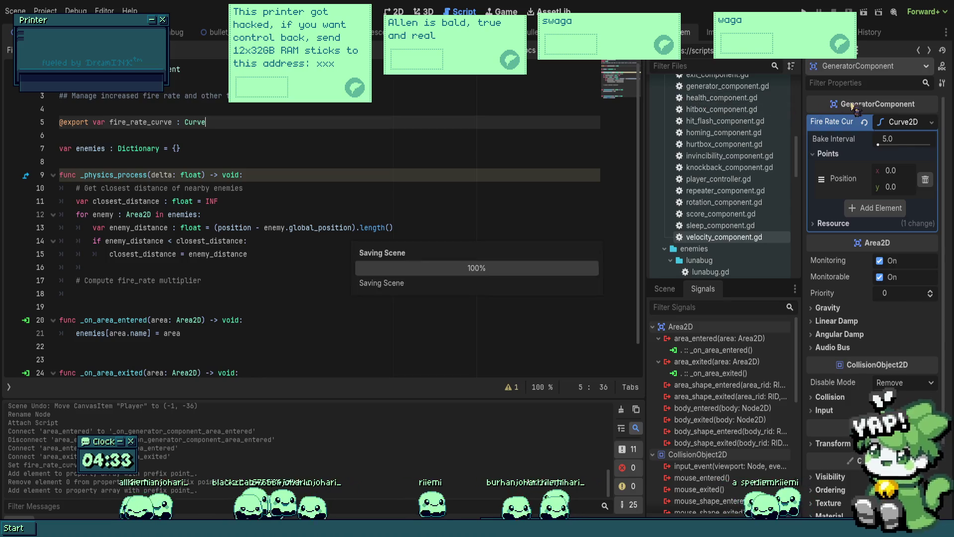
Replace the Fire Rate Curve value with a new Curve and load an ease preset
click(865, 122)
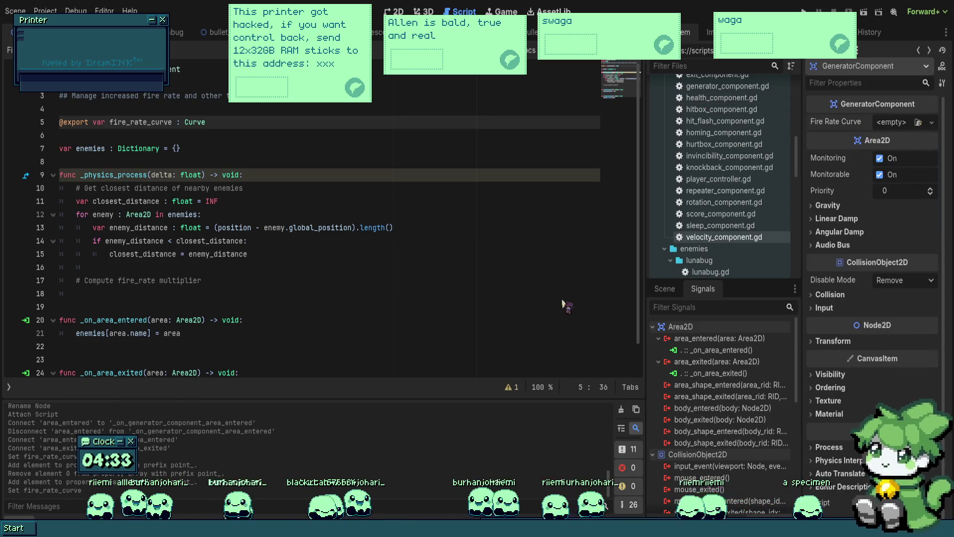
click(892, 123)
click(893, 135)
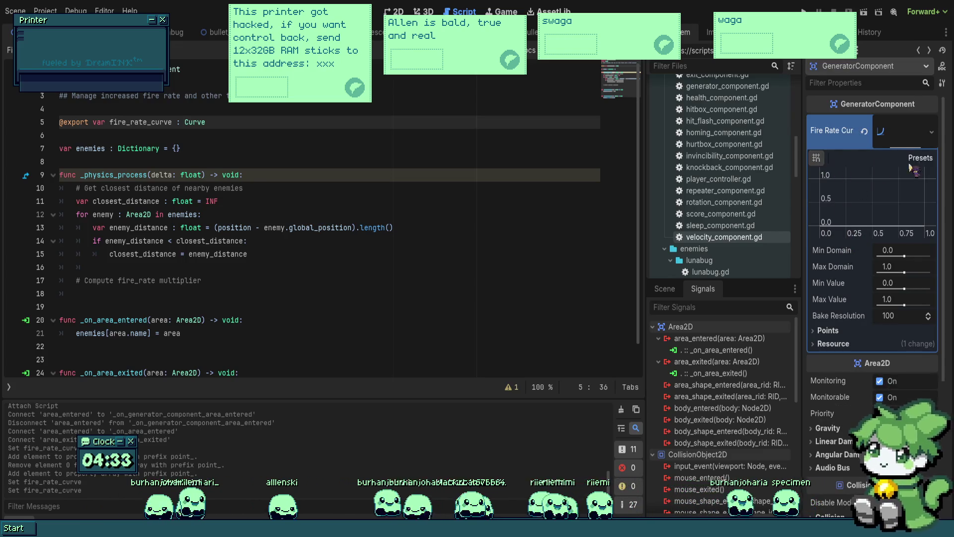
click(916, 204)
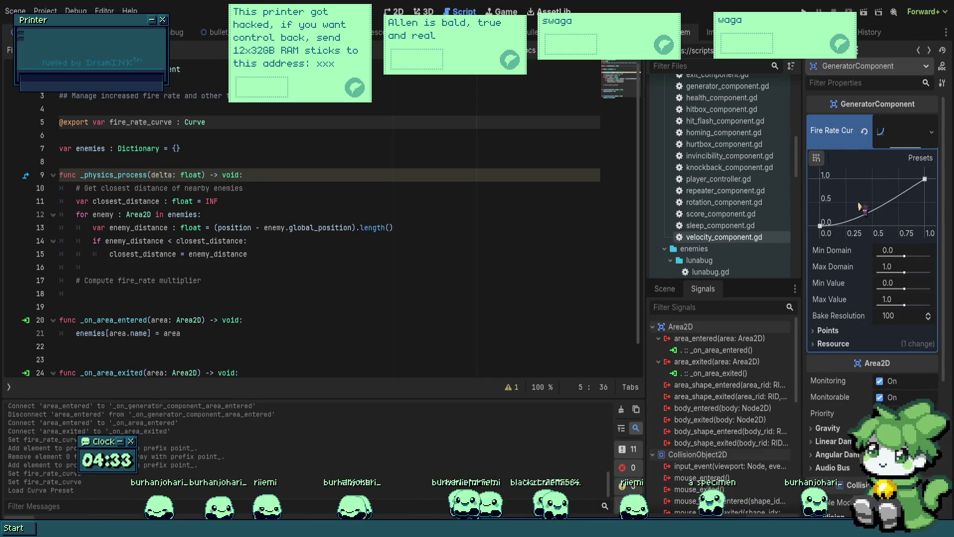
click(908, 219)
Drag the curve's start and end points and change its minimum value
drag(821, 225, 820, 178)
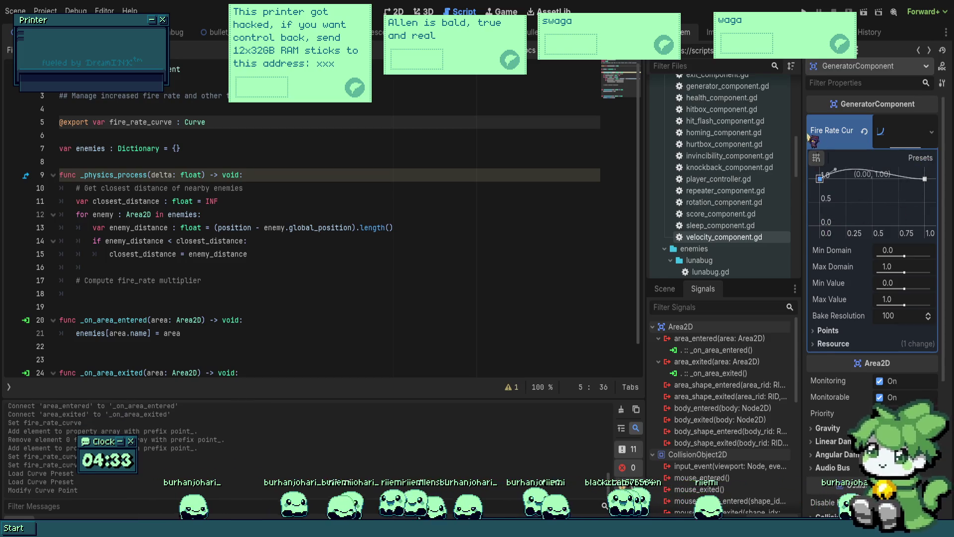
drag(925, 179, 947, 270)
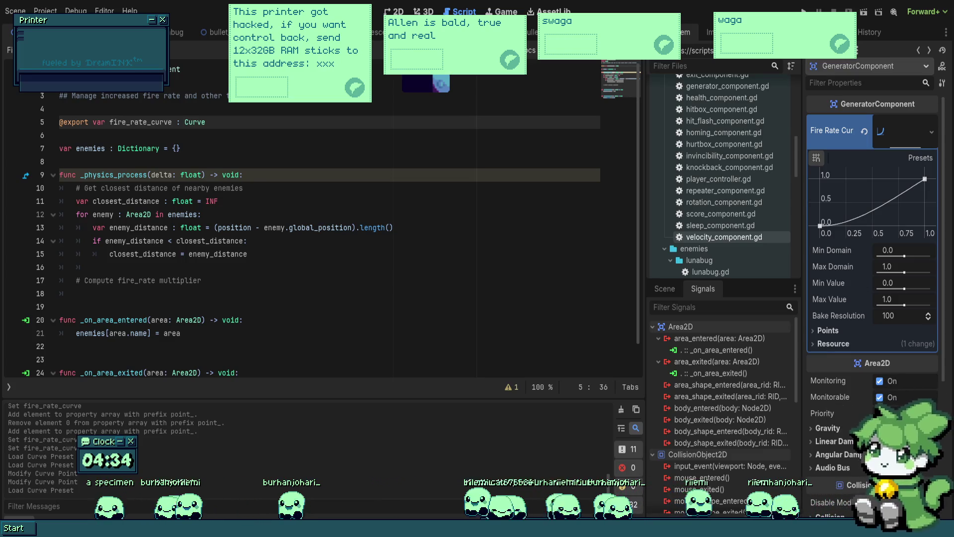
mouse_move(906, 291)
mouse_down()
mouse_move(857, 293)
mouse_move(935, 297)
mouse_up()
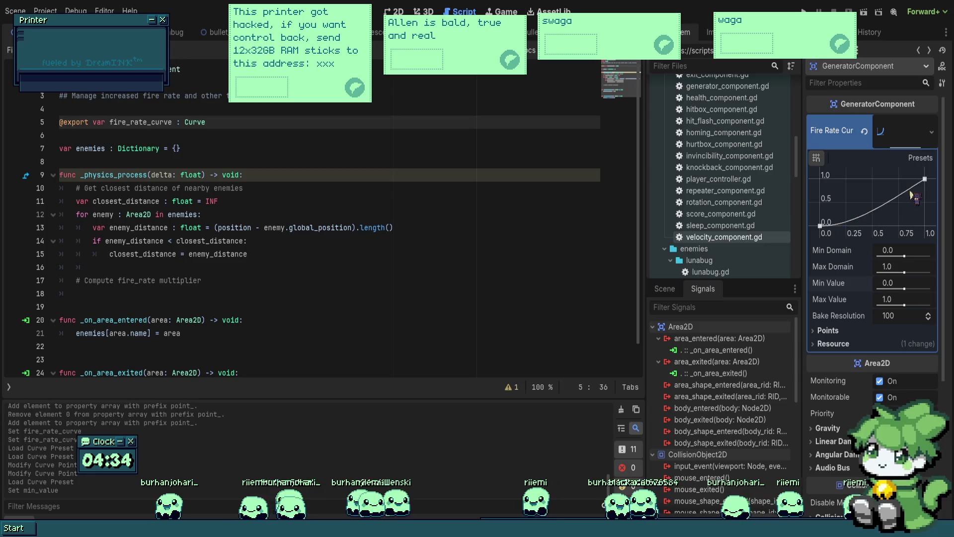
drag(929, 183, 939, 232)
drag(820, 226, 820, 178)
Reset the curve to a rising preset, then remove the extra middle points
click(922, 157)
click(912, 194)
mouse_move(898, 195)
mouse_down()
mouse_move(869, 193)
mouse_move(888, 211)
mouse_up()
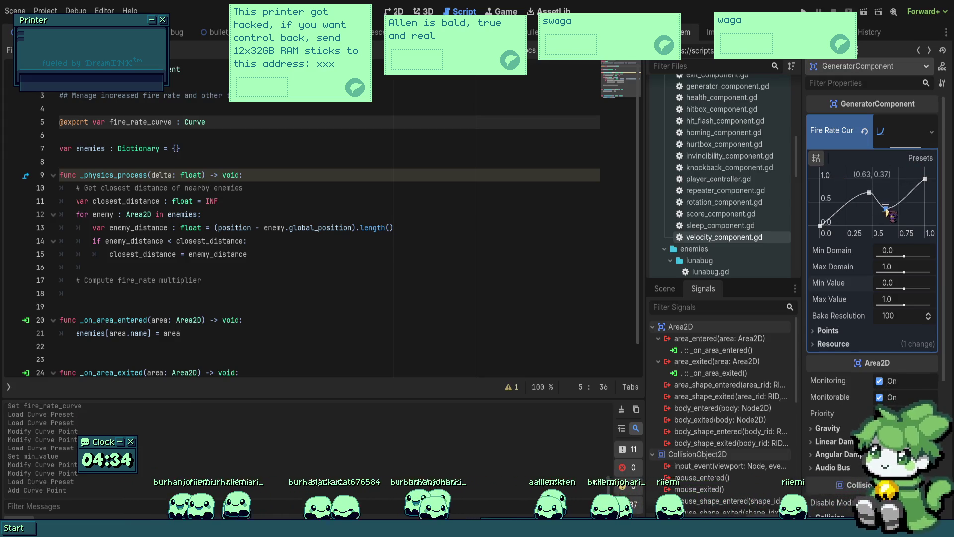
click(895, 209)
drag(898, 213, 902, 209)
key(ctrl+z)
key(ctrl+z)
right_click(872, 194)
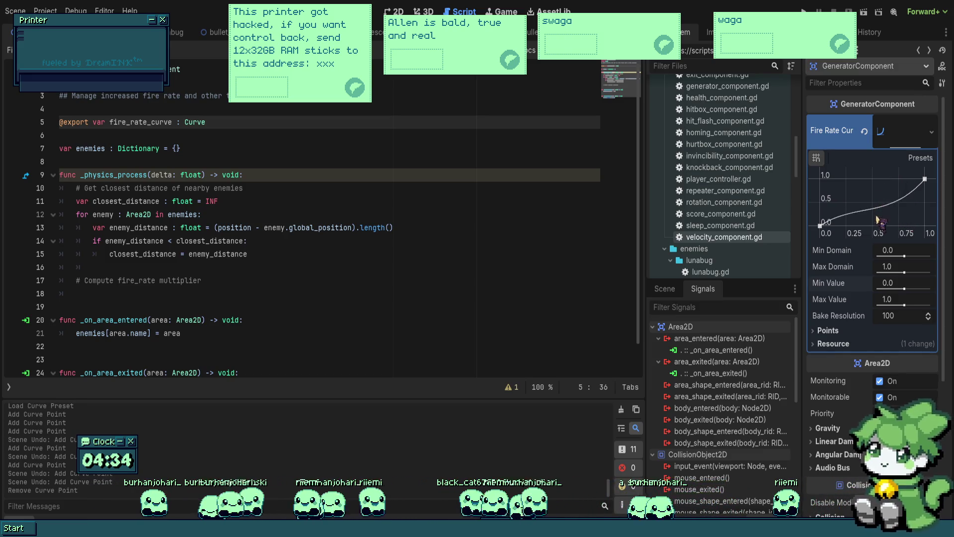
Reposition the curve's start and end points and make the end point's tangent linear
drag(924, 179, 933, 229)
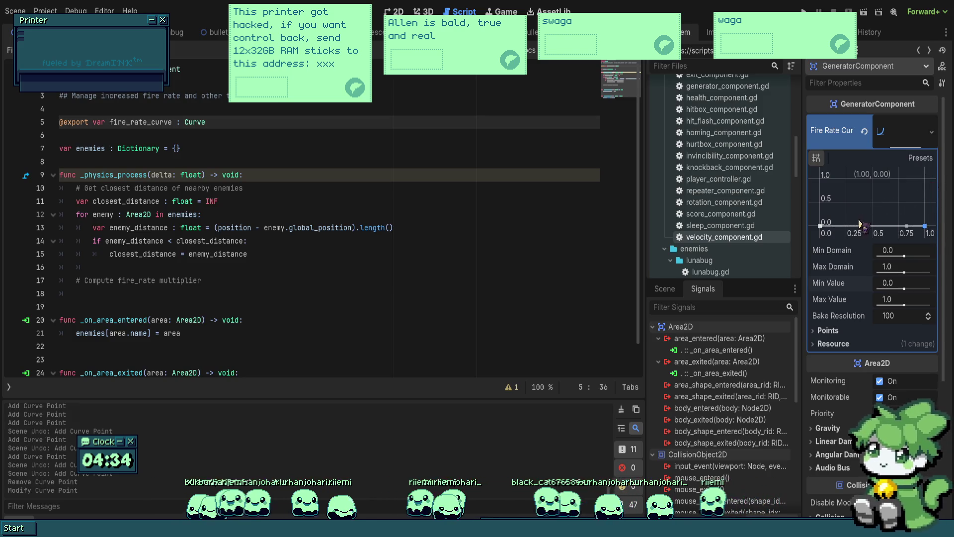
mouse_move(821, 225)
mouse_down()
mouse_move(820, 179)
mouse_move(838, 200)
mouse_up()
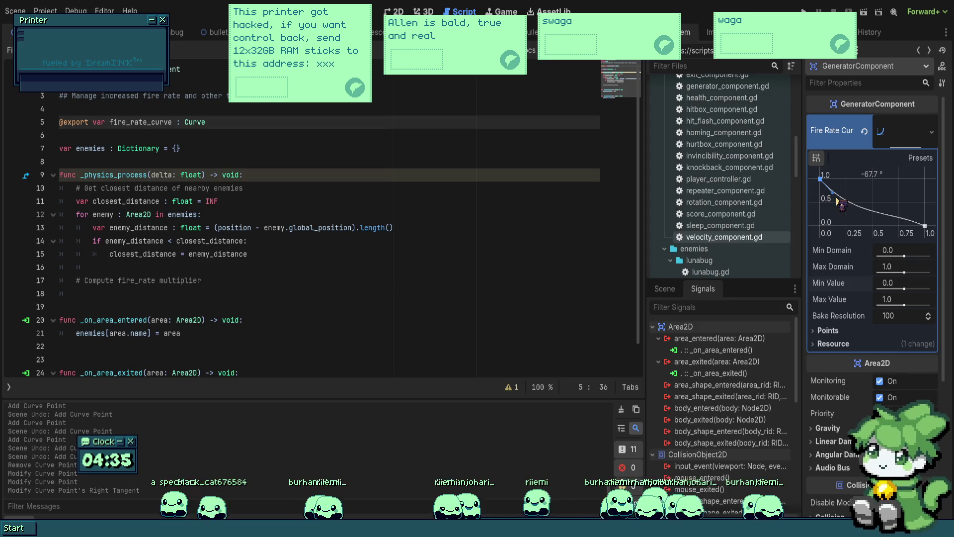
mouse_move(925, 226)
mouse_down()
mouse_move(925, 203)
mouse_move(911, 205)
mouse_up()
right_click(911, 206)
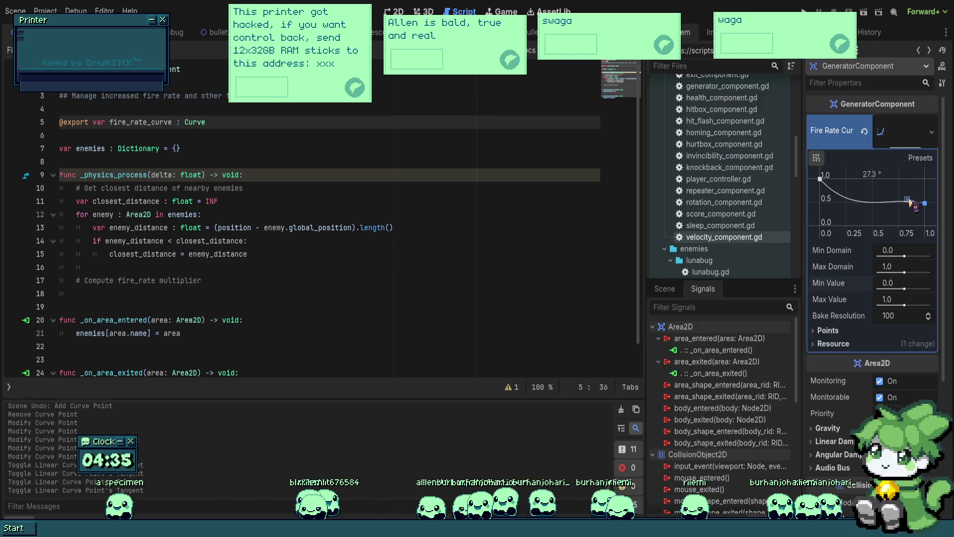
right_click(924, 206)
right_click(925, 207)
right_click(925, 207)
click(925, 203)
right_click(925, 206)
drag(927, 205, 927, 204)
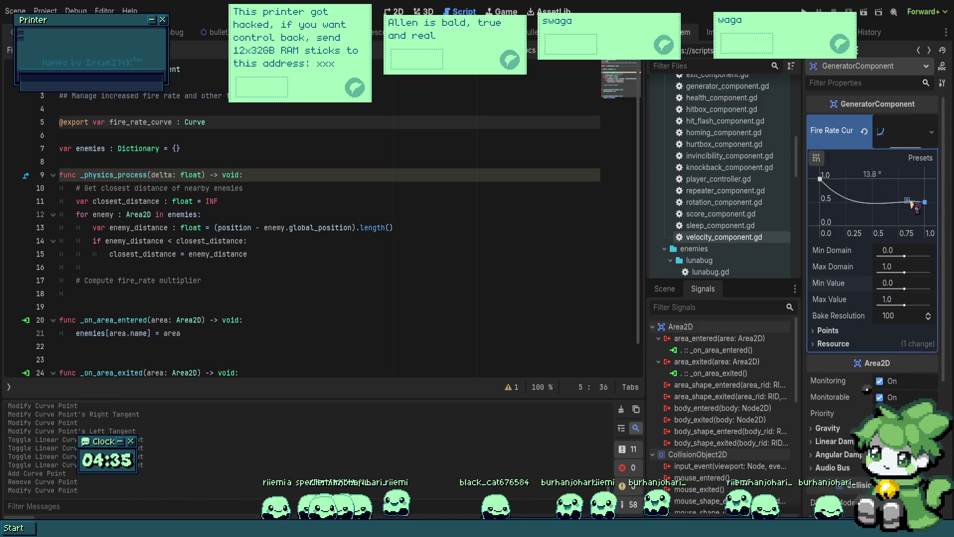
drag(922, 204, 911, 201)
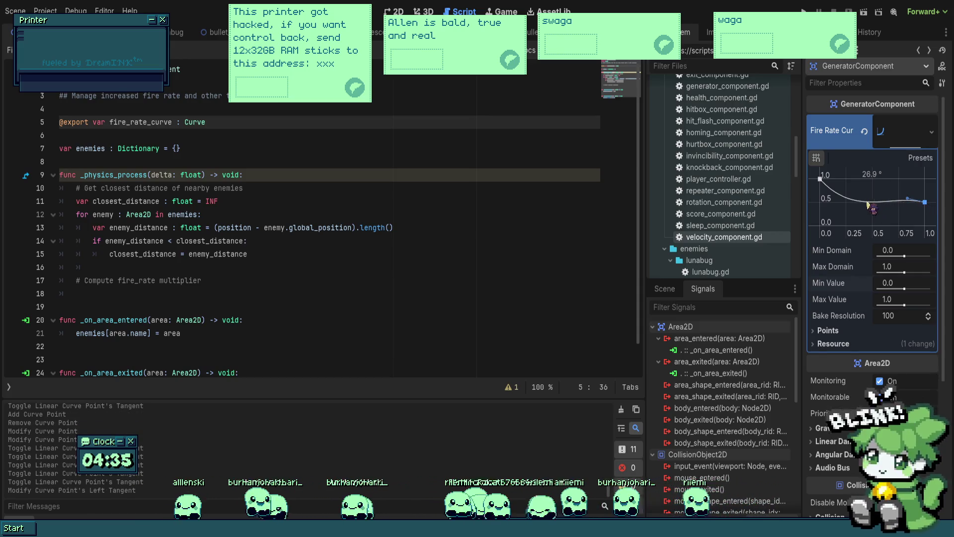
Fine-tune the middle point and lower the end point to about 0.28
click(847, 205)
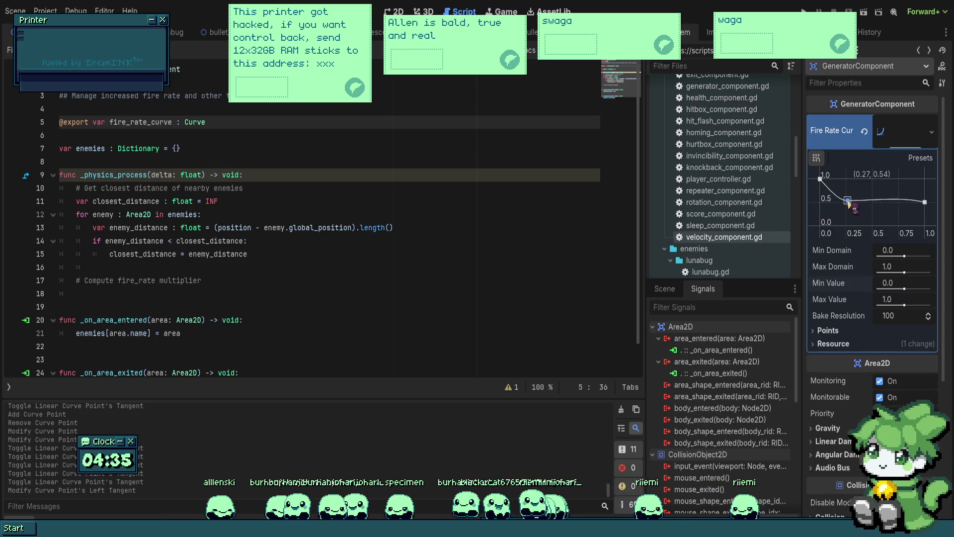
click(924, 204)
drag(926, 209, 934, 217)
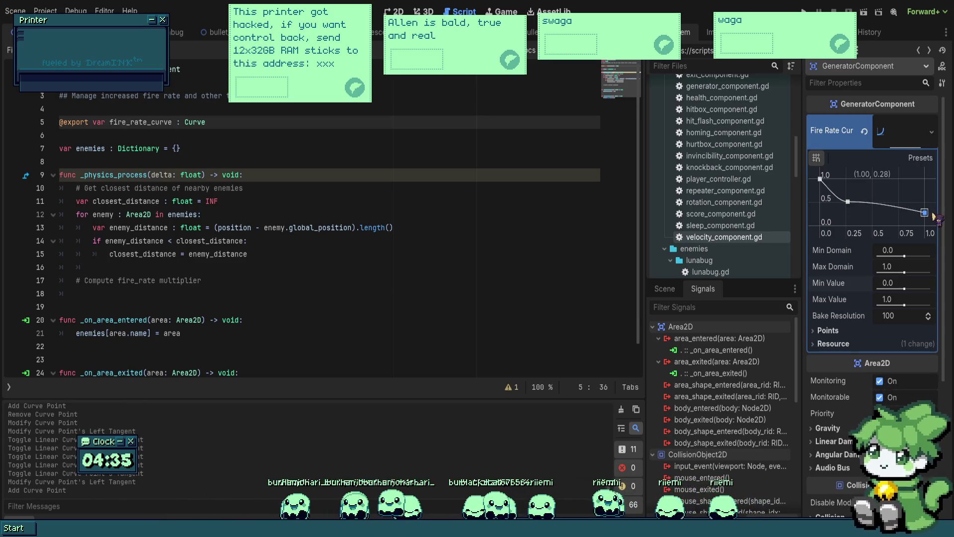
drag(848, 202, 853, 203)
drag(925, 213, 941, 212)
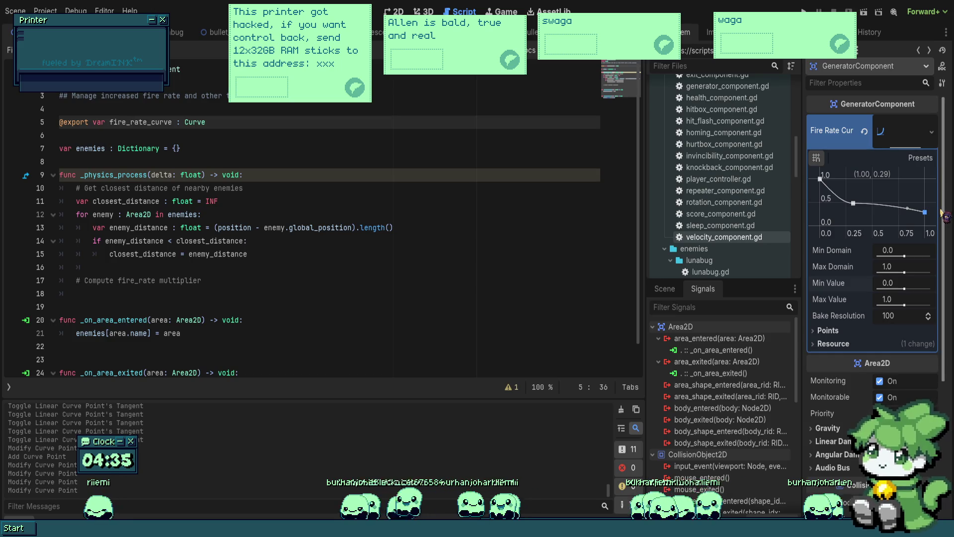
Set the curve's max value to 320, raise its start and middle points, then show the 2D view
click(897, 283)
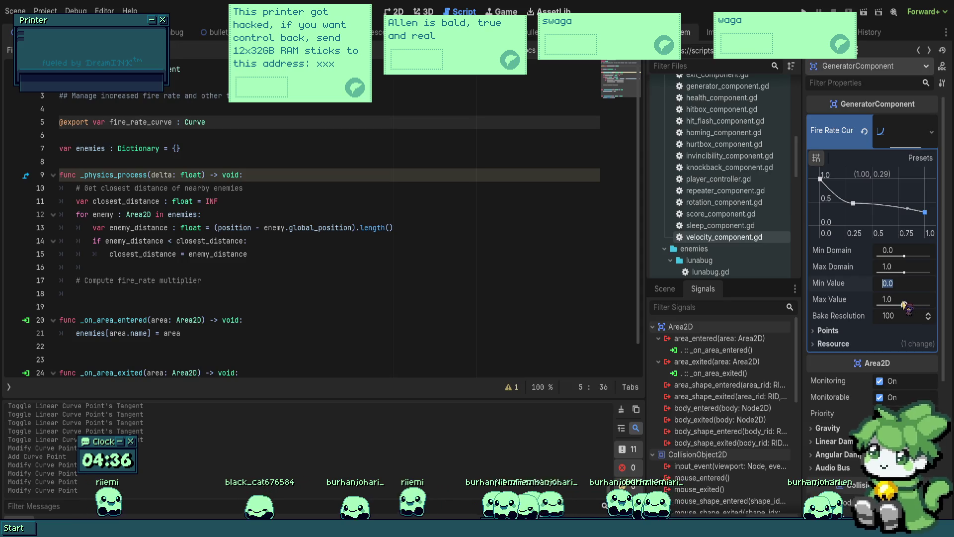
click(904, 304)
text(320)
key(Return)
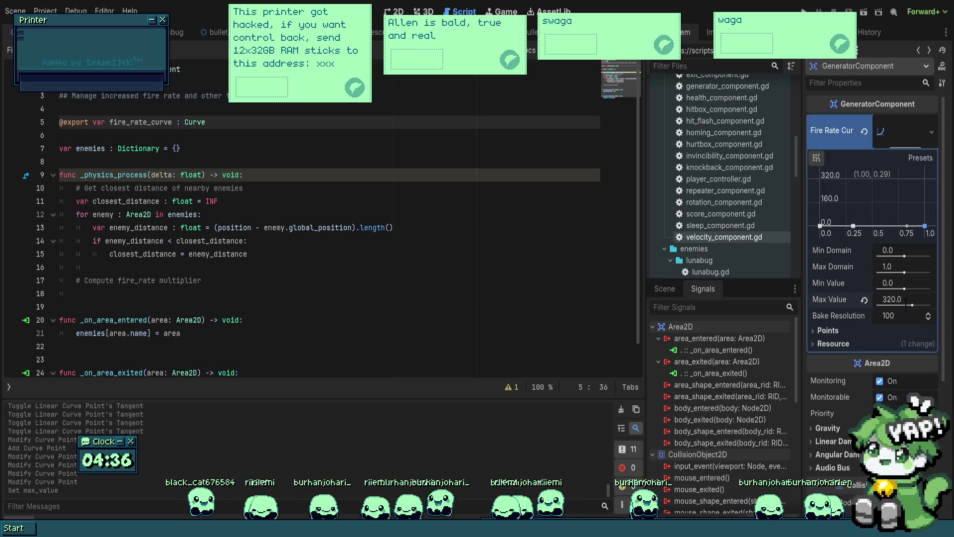
drag(820, 226, 815, 175)
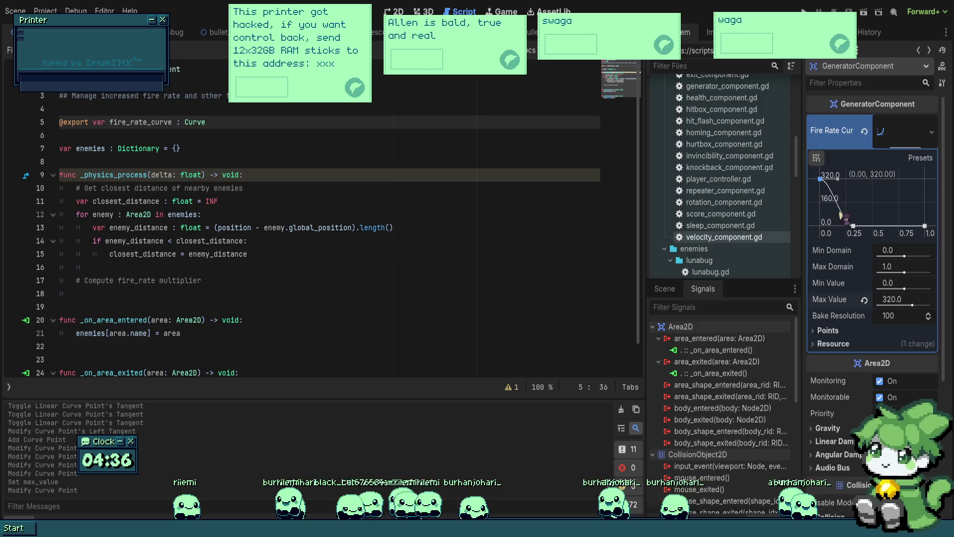
drag(854, 225, 847, 199)
click(840, 331)
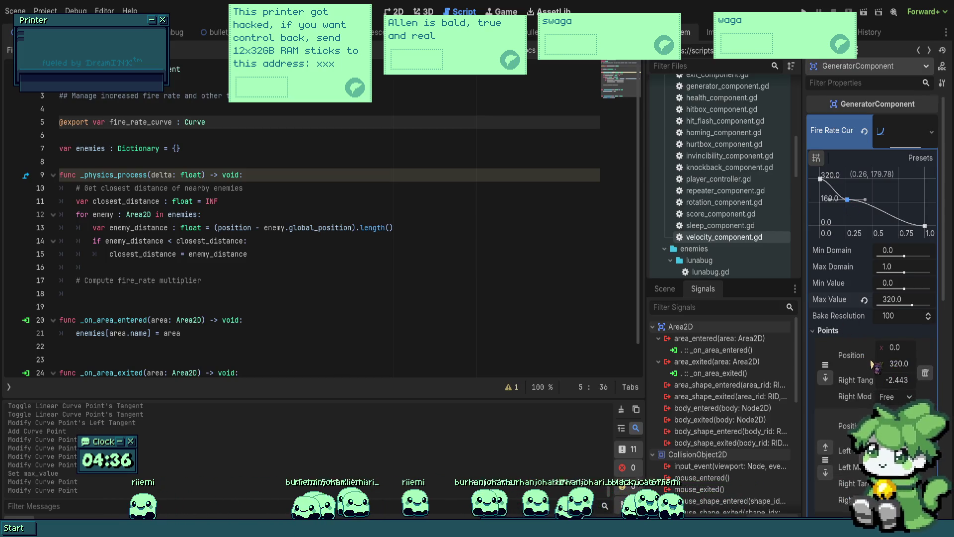
scroll(876, 357, down, 5)
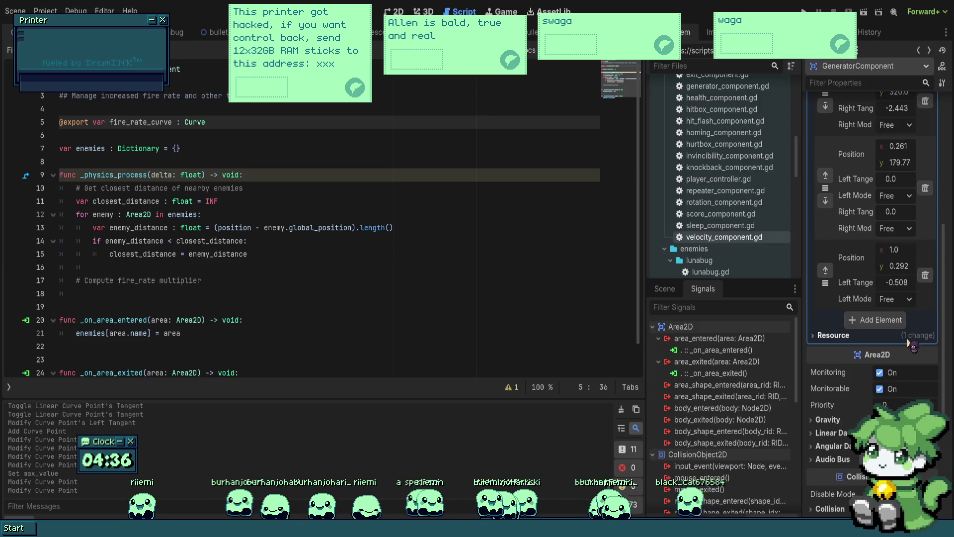
scroll(905, 309, up, 5)
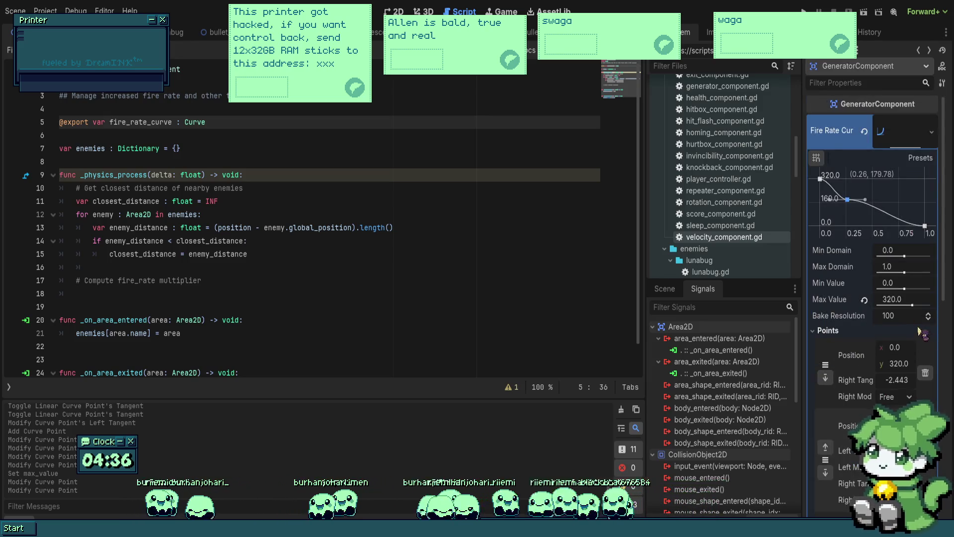
mouse_move(925, 223)
mouse_down()
mouse_move(939, 215)
mouse_move(940, 225)
mouse_up()
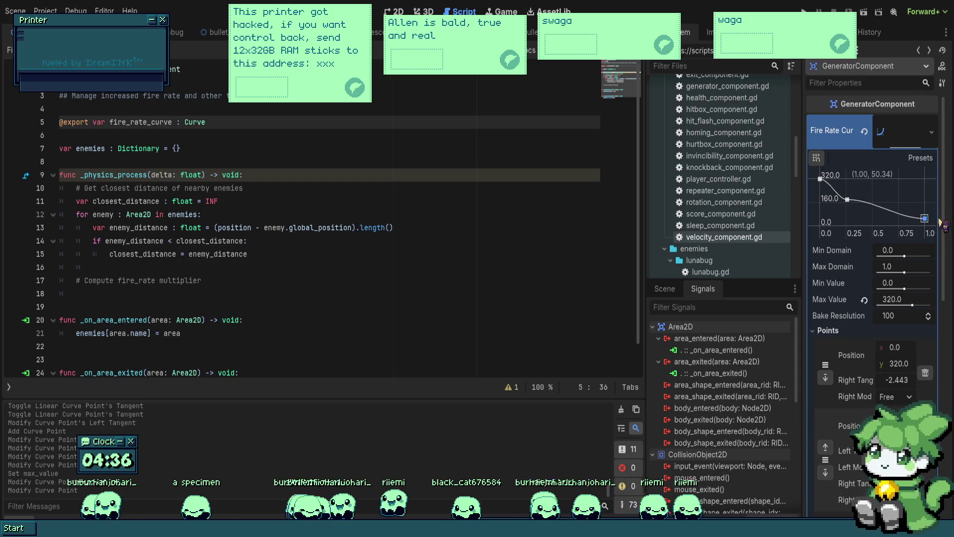
key(ctrl+F1)
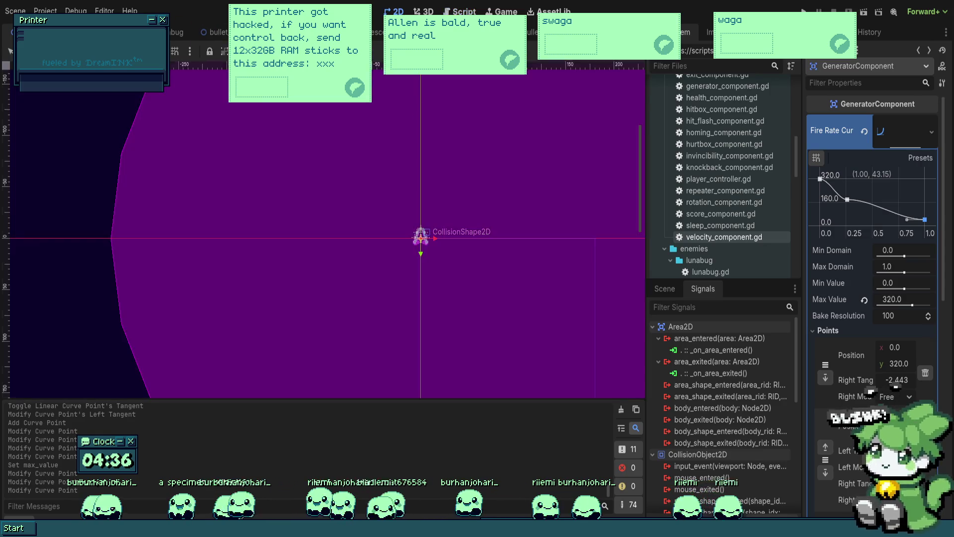
Show the Player's node tree and check the CollisionShape2D's 320 px radius
scroll(439, 196, down, 5)
scroll(428, 179, up, 6)
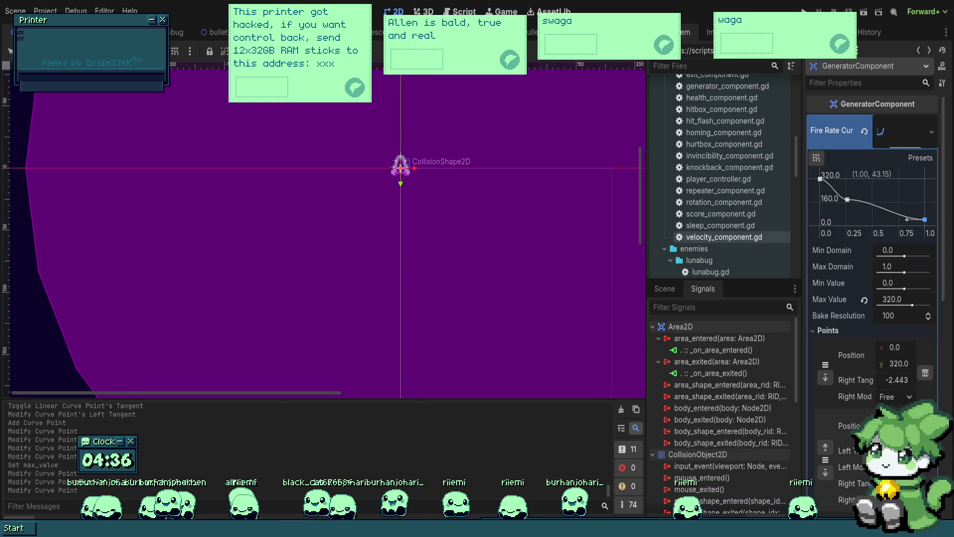
scroll(733, 435, down, 4)
scroll(734, 398, up, 4)
click(664, 288)
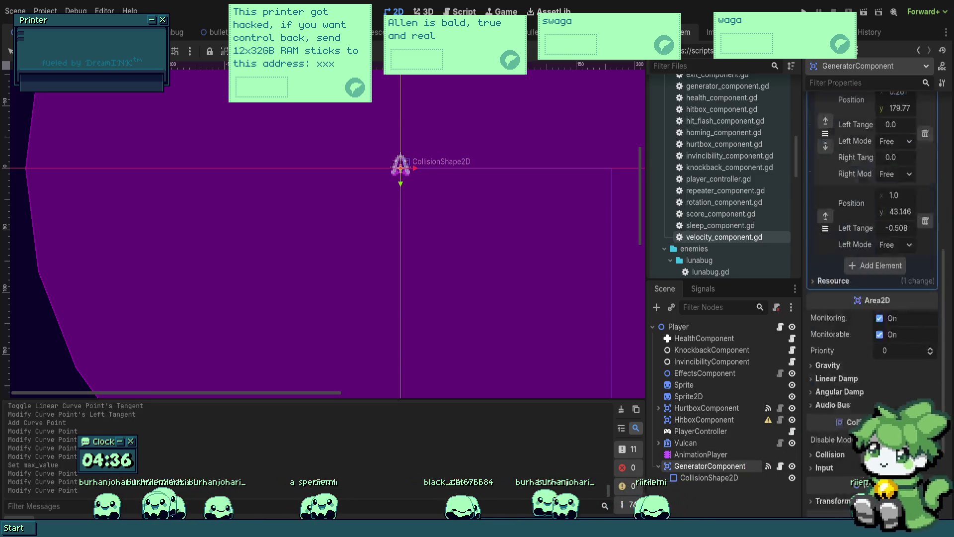
click(737, 478)
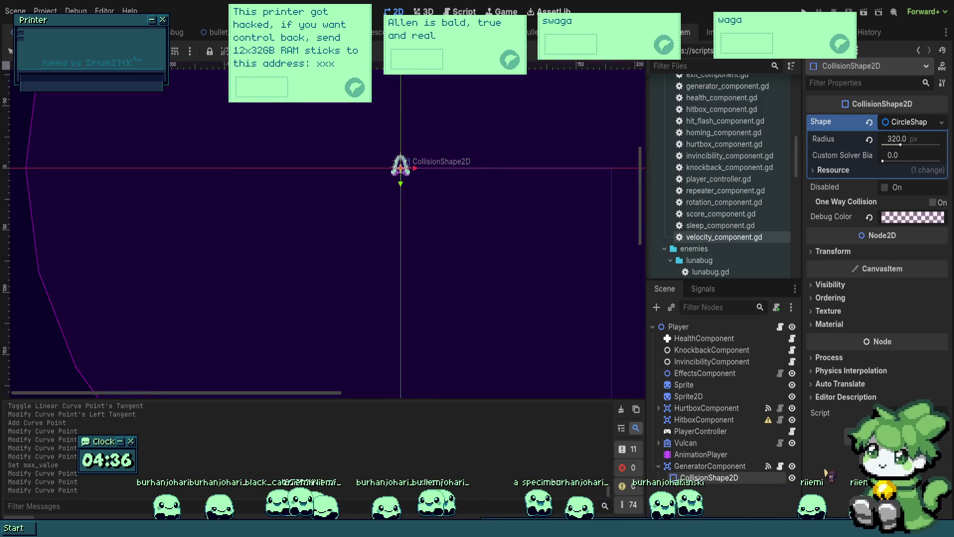
Toggle the canvas grid on and off, then reselect GeneratorComponent
scroll(454, 171, down, 3)
scroll(423, 166, up, 5)
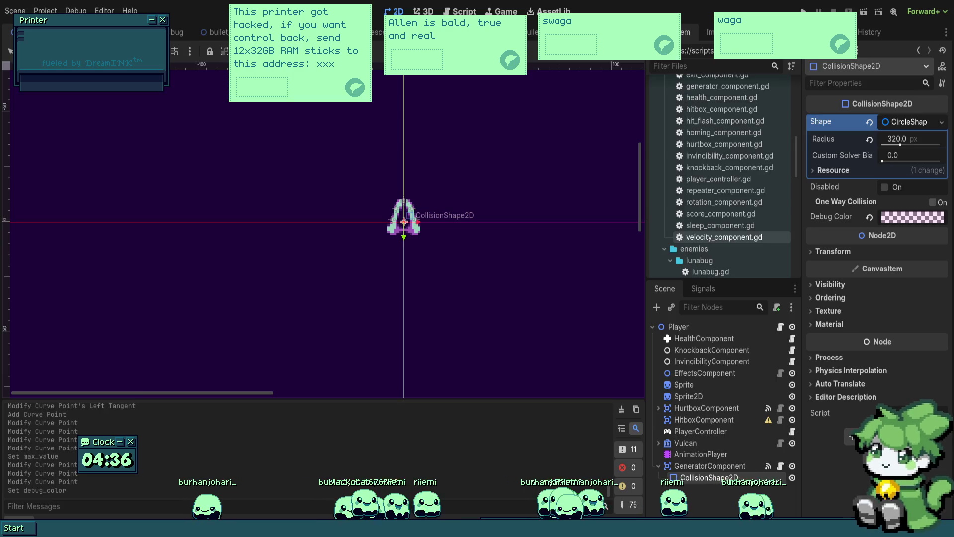
key(g)
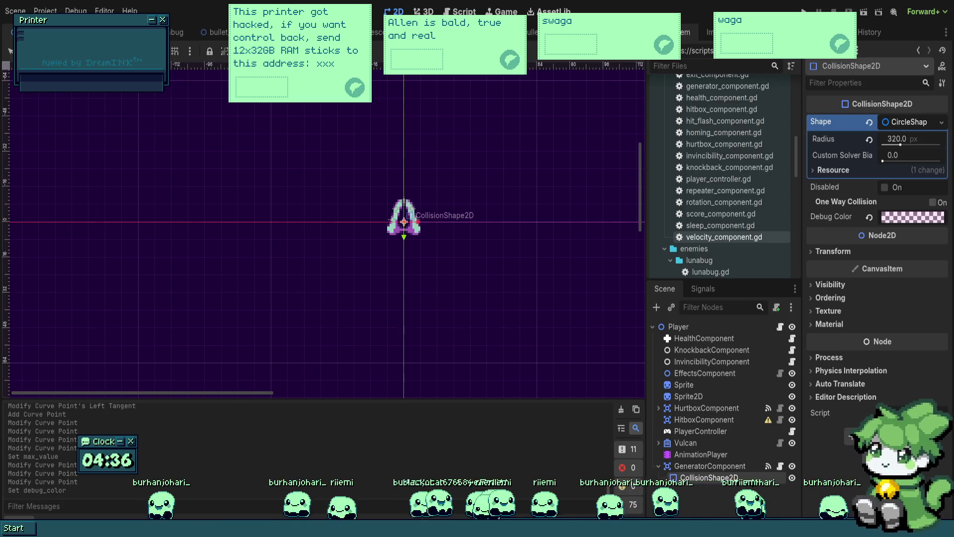
key(g)
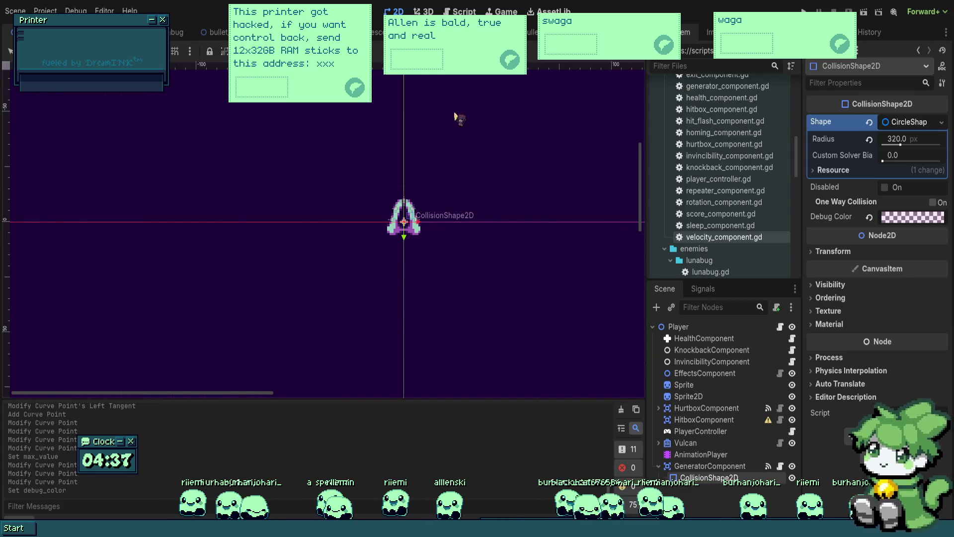
scroll(425, 214, up, 3)
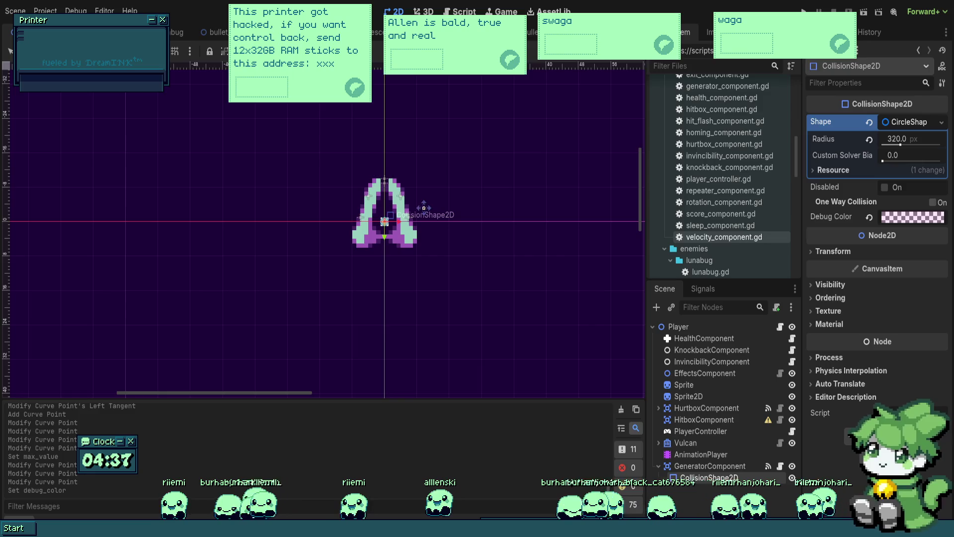
scroll(424, 208, down, 2)
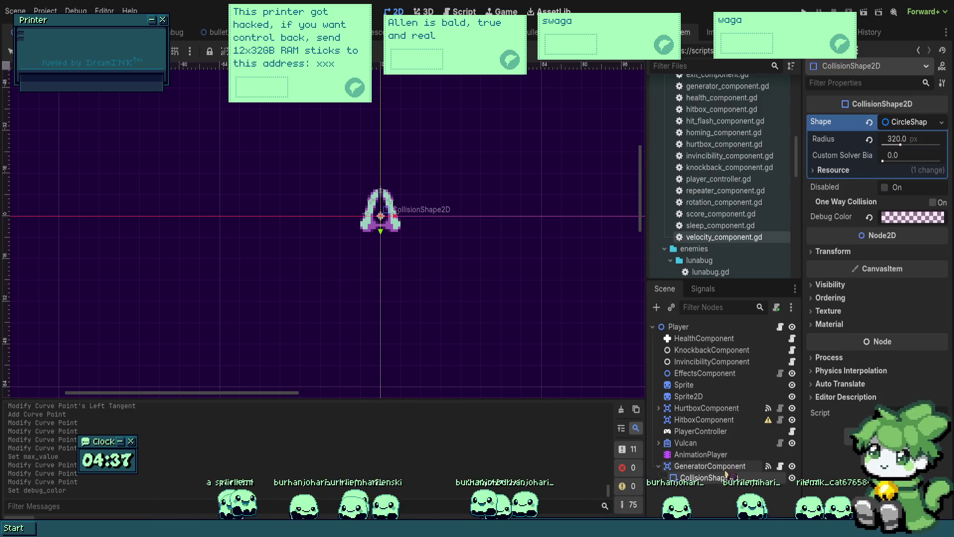
click(710, 466)
scroll(869, 264, up, 3)
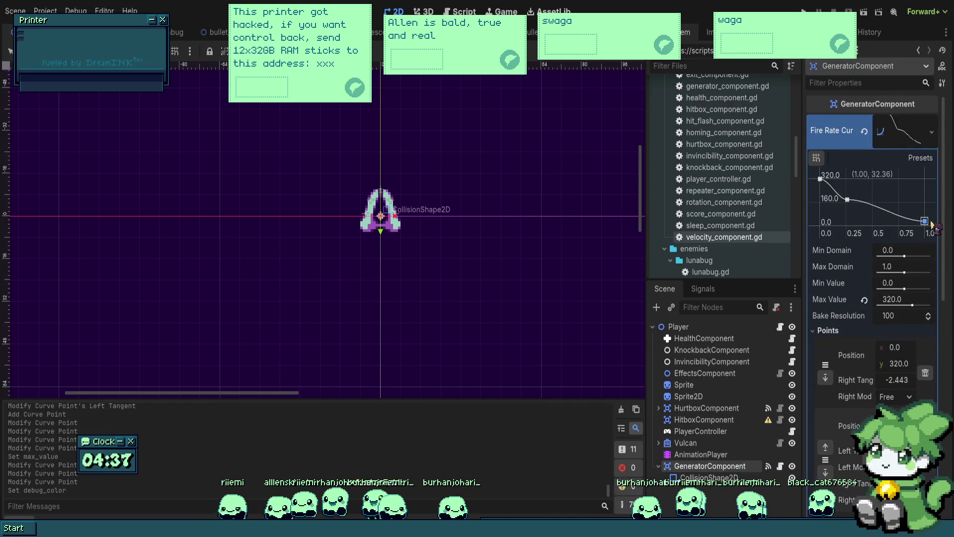
Make the end point's left tangent near-vertical, delete the 0.25 point, and nudge the (0.69, 158.20) point
click(931, 223)
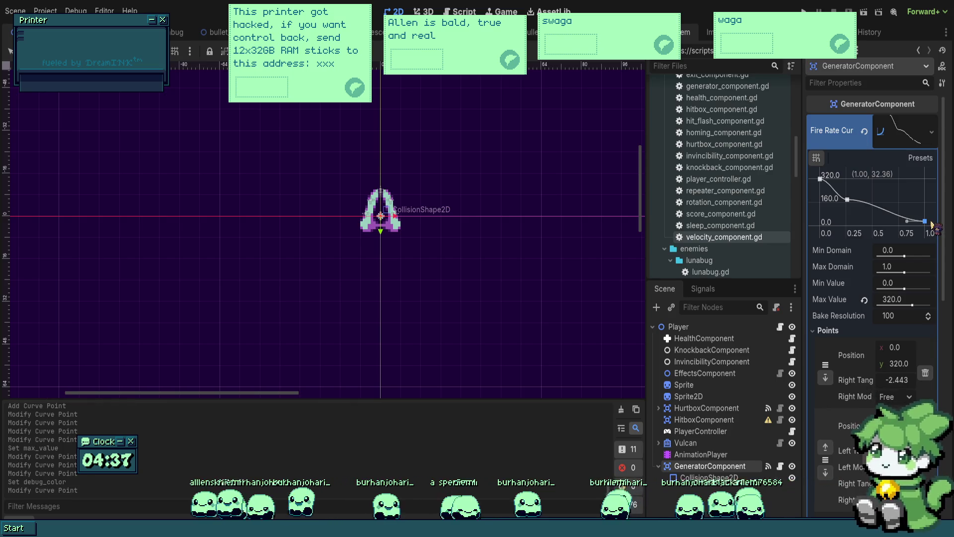
mouse_move(903, 224)
mouse_down()
mouse_move(874, 205)
mouse_move(895, 205)
mouse_move(828, 186)
mouse_move(836, 187)
mouse_up()
right_click(848, 199)
click(892, 203)
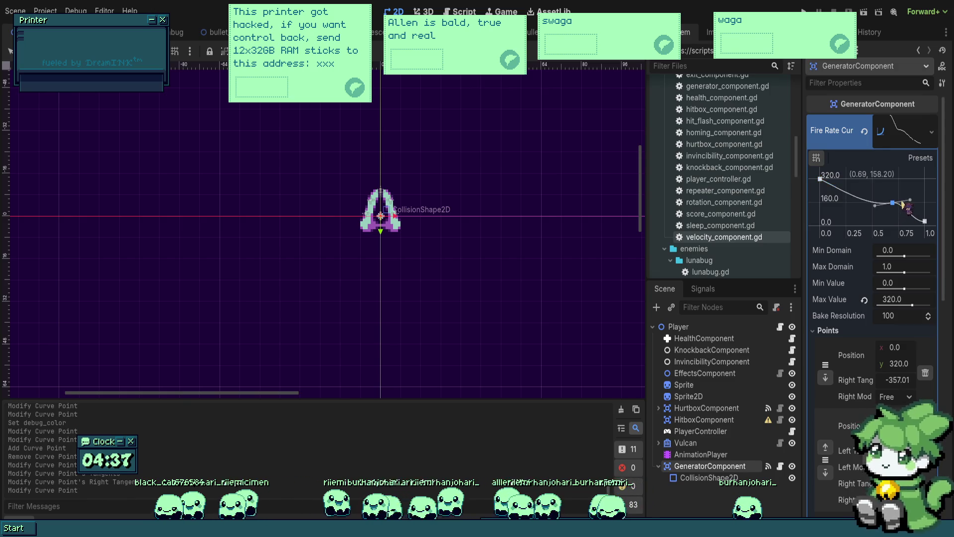
click(873, 216)
key(ctrl+z)
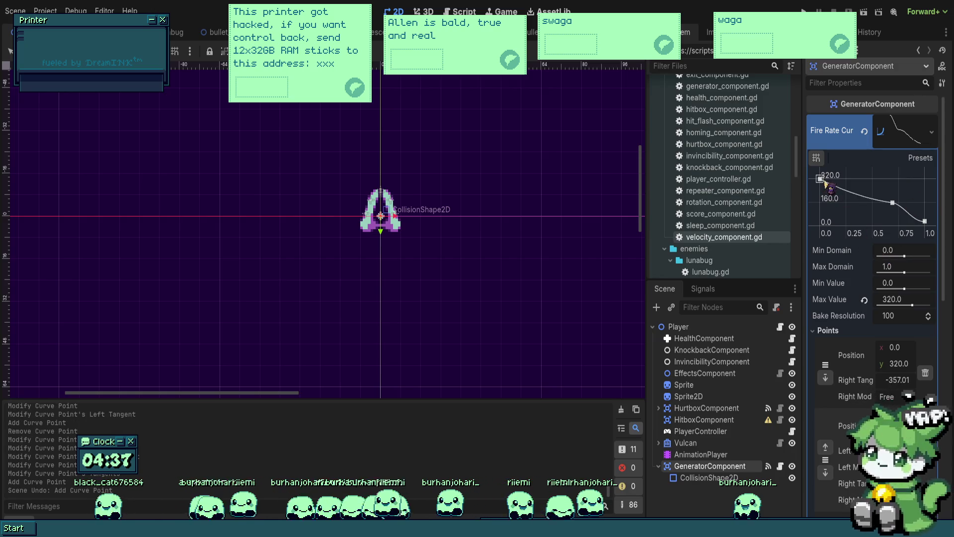
click(893, 203)
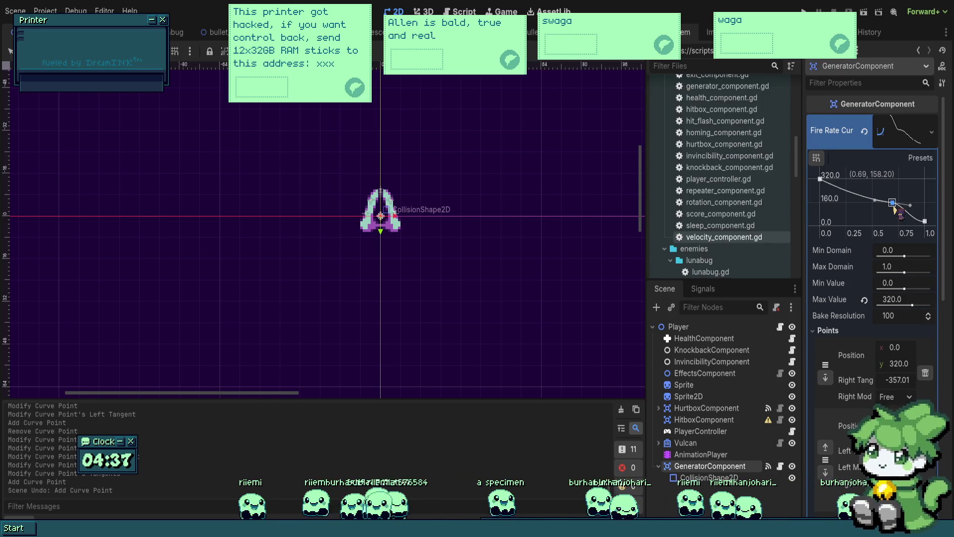
drag(896, 209, 911, 206)
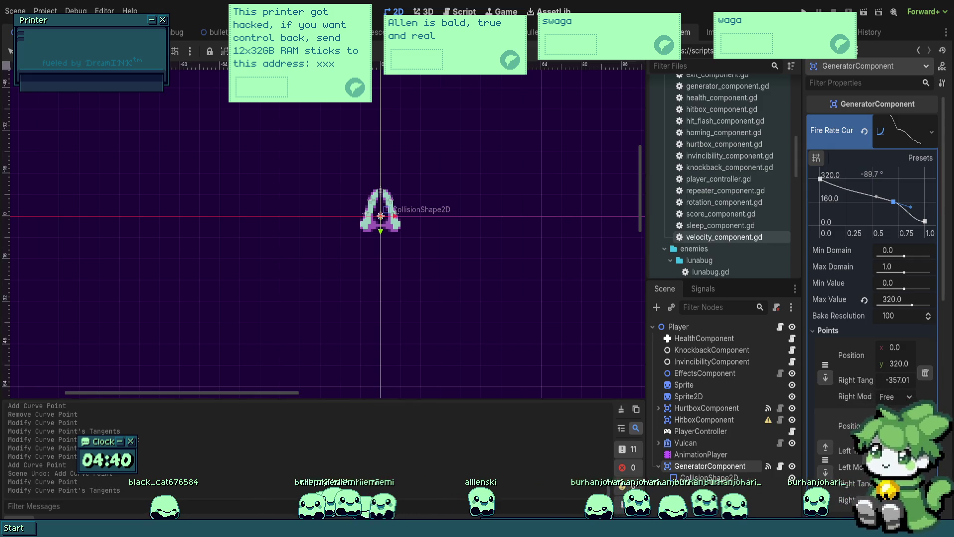
Open the generator script and start a 'var multiplier' line under the fire-rate comment
click(779, 467)
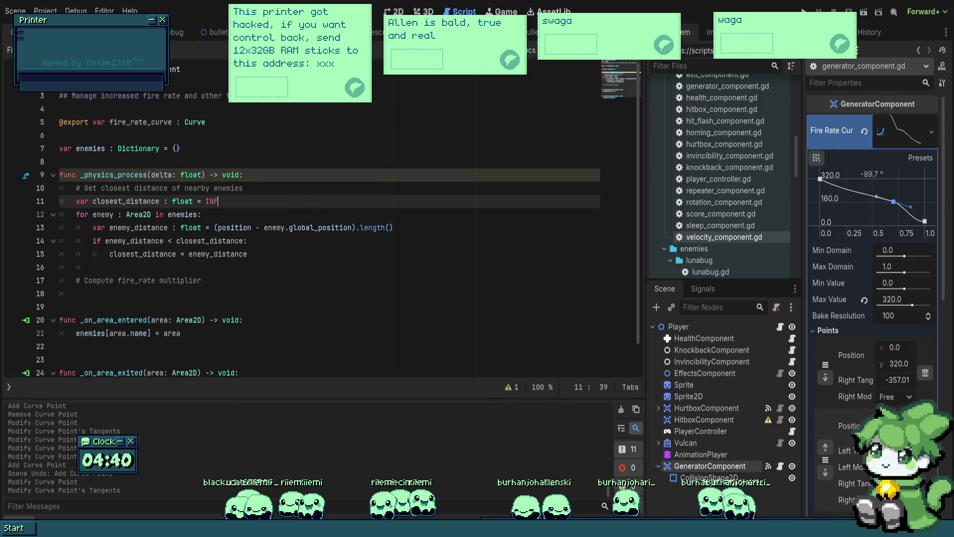
click(243, 282)
key(Down)
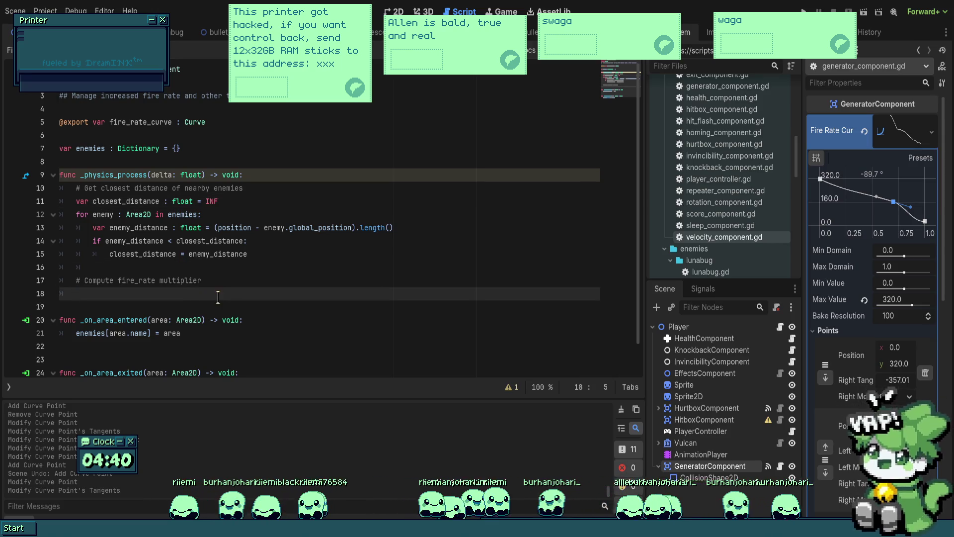
text(var multiplier =)
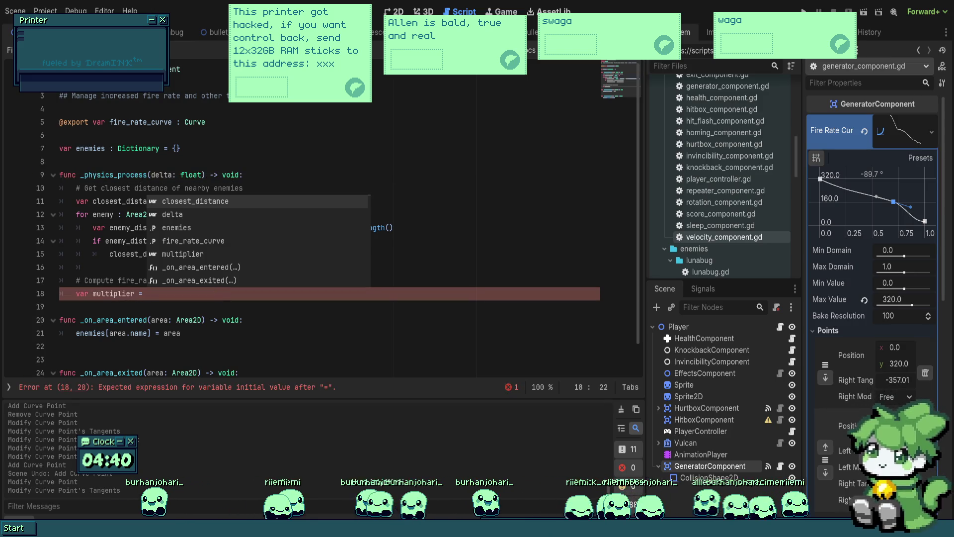
Declare a script-level 'var multiplier : float = 1.0' below the exported curve
click(151, 133)
key(Return)
key(Return)
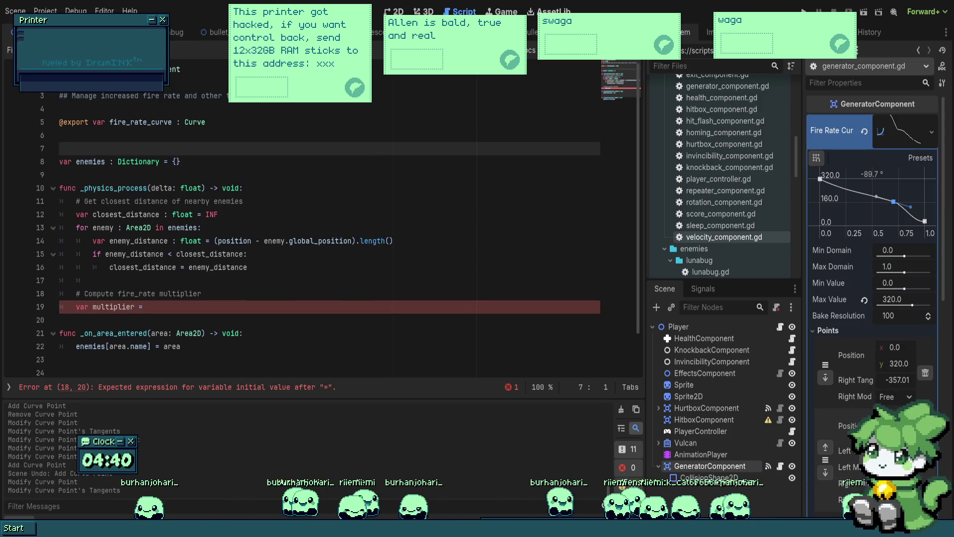
text(var multiple)
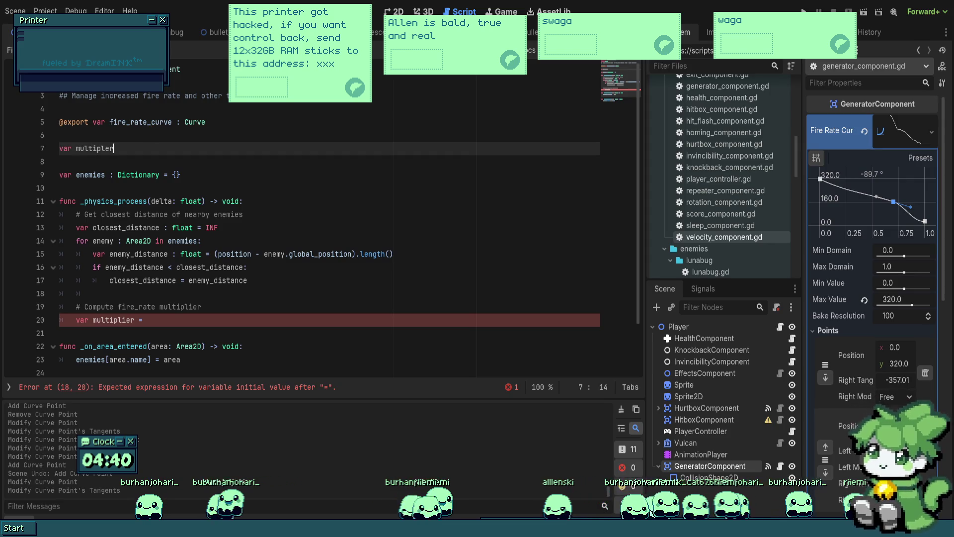
key(BackSpace)
text(ier : float )
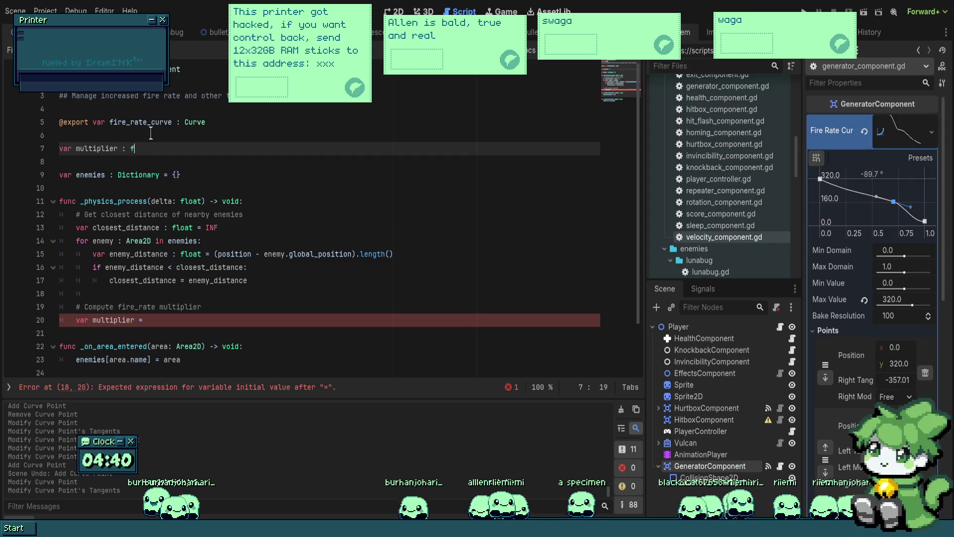
text(= 1.0)
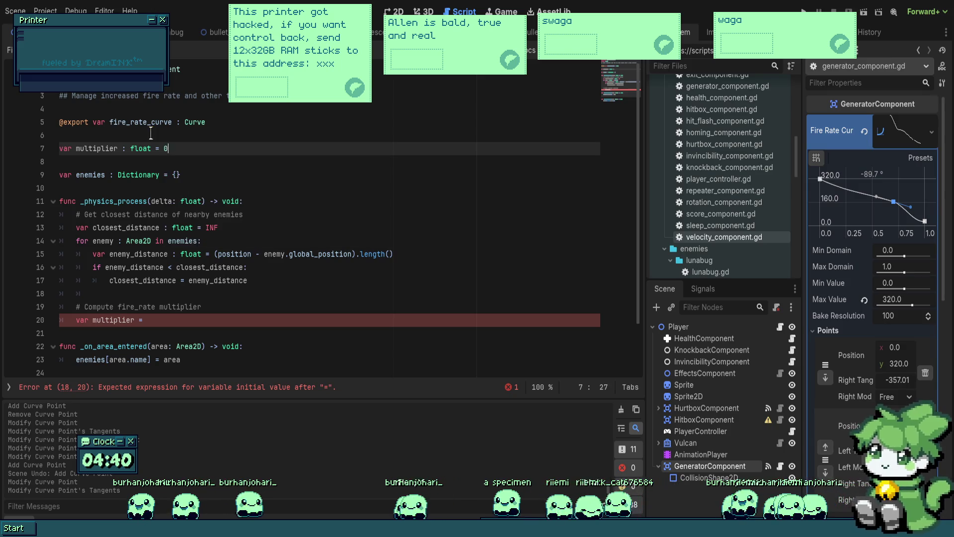
Complete the multiplier line as fire_rate_curve.sample(closest_distance)
click(162, 318)
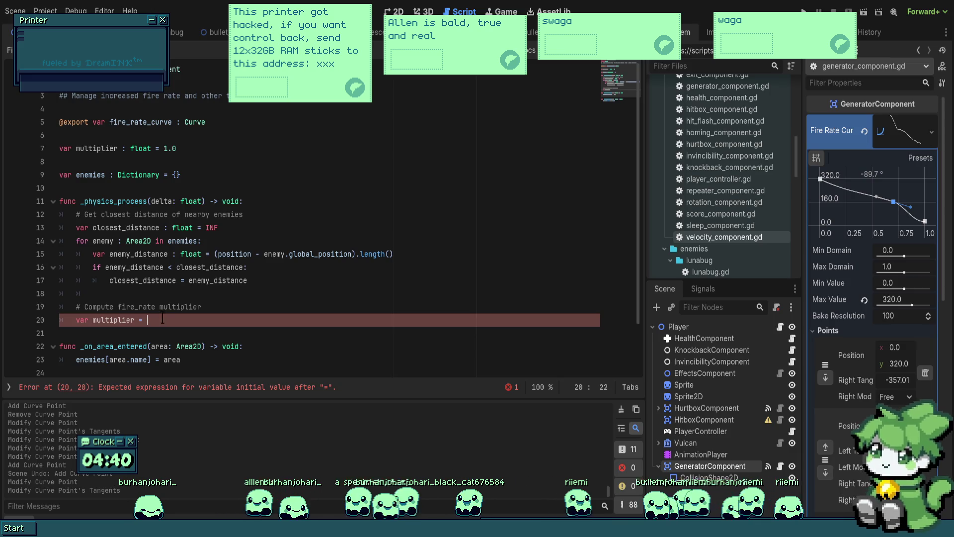
text(drop)
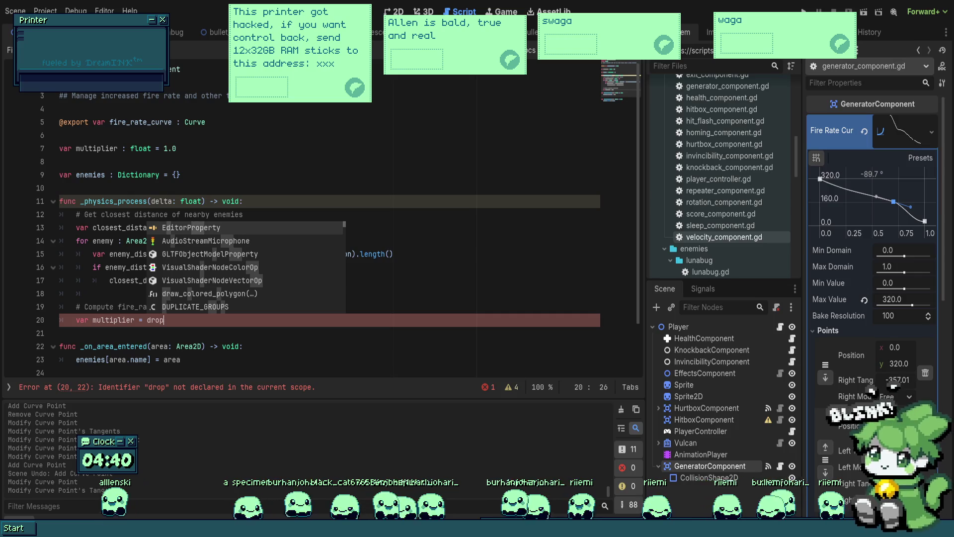
key(BackSpace)
key(BackSpace)
key(BackSpace)
text(fire_)
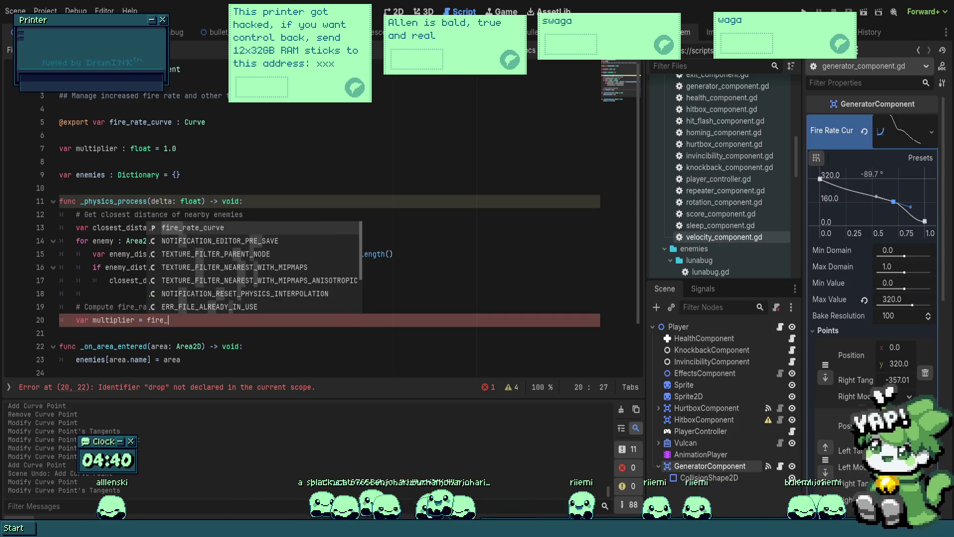
key(Return)
text(.samp)
key(Return)
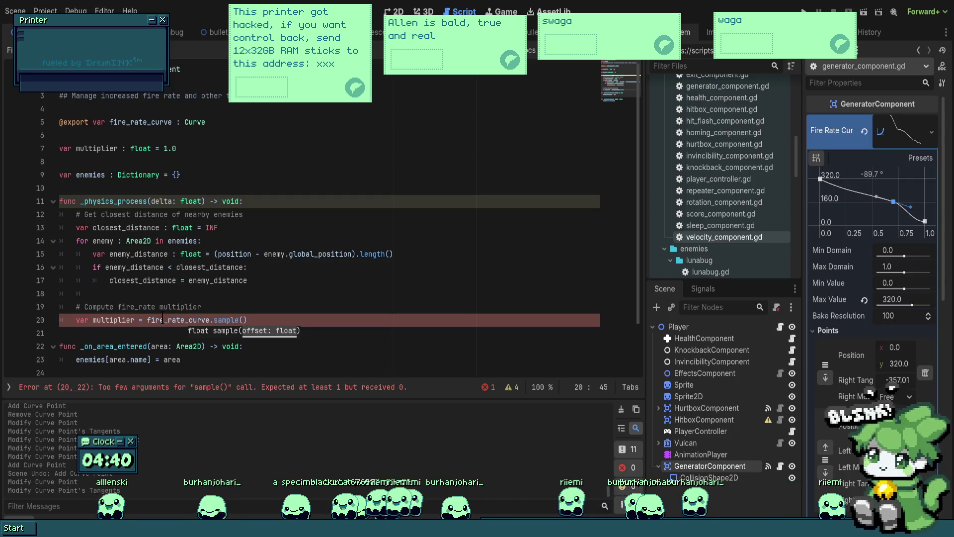
text(closest_distanc)
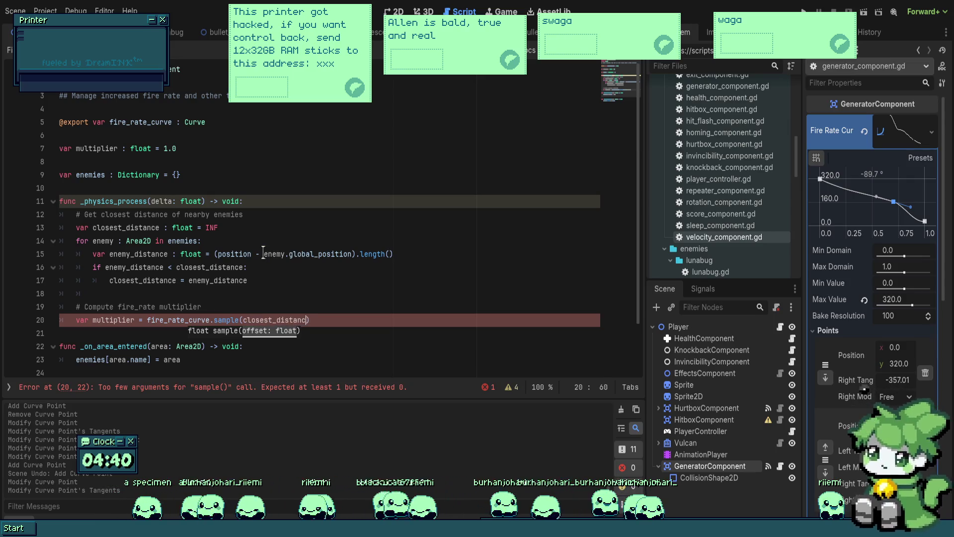
text(e)
click(282, 285)
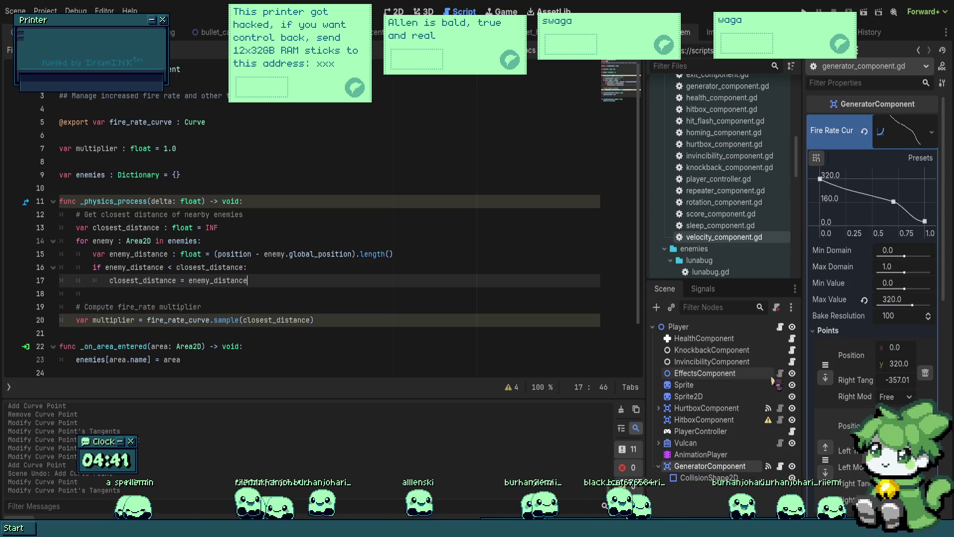
Collapse the curve points, then turn off collision layer 1 and set the mask to layer 5 only
scroll(845, 299, down, 5)
scroll(845, 298, up, 4)
click(842, 278)
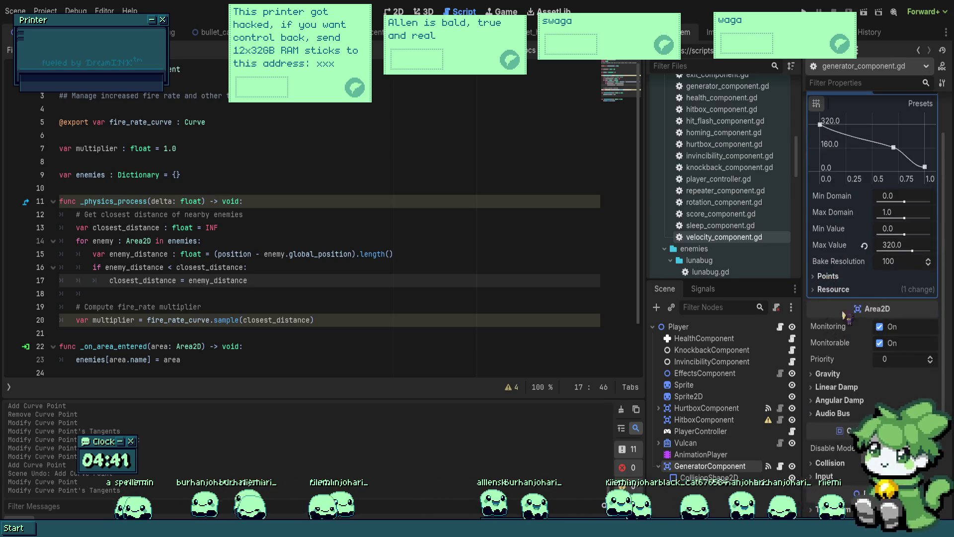
scroll(845, 313, down, 4)
scroll(847, 308, up, 4)
scroll(855, 308, down, 4)
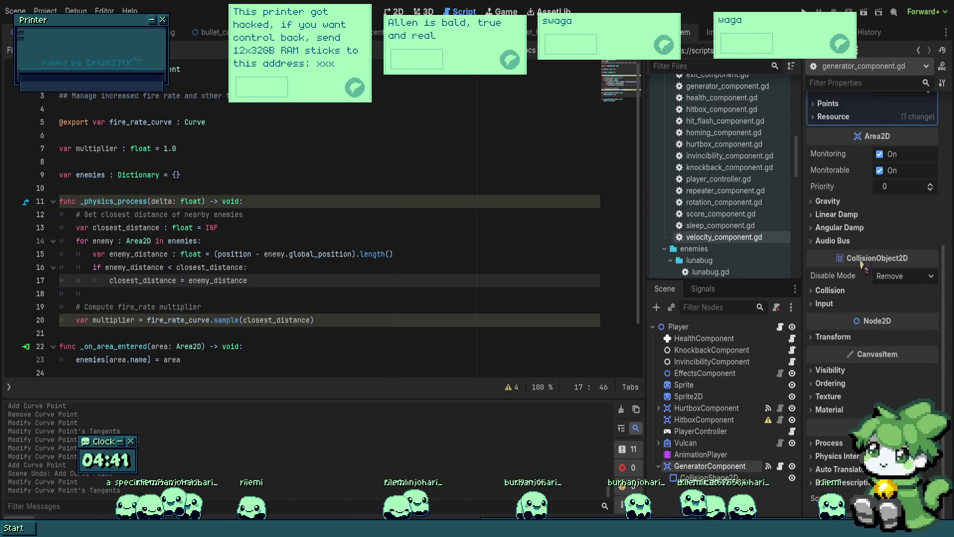
click(829, 290)
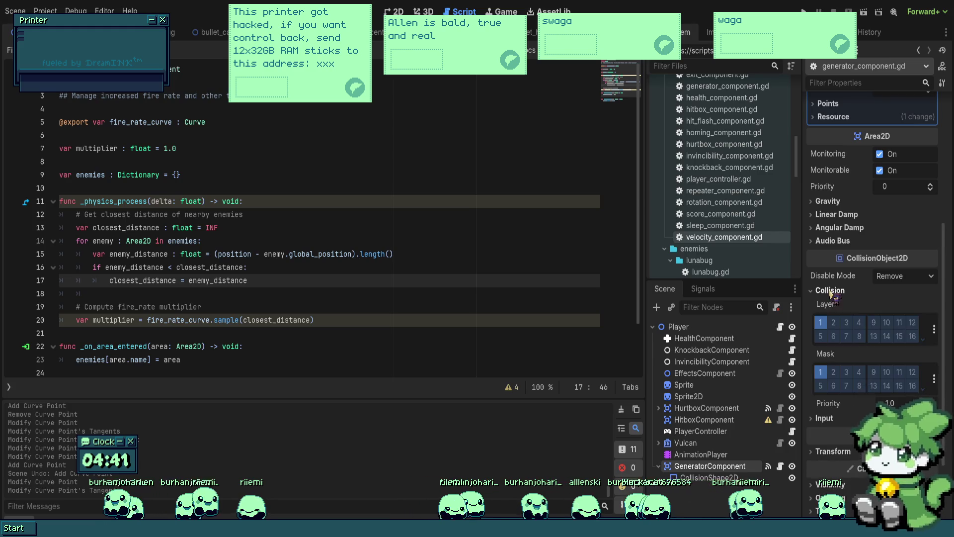
click(820, 323)
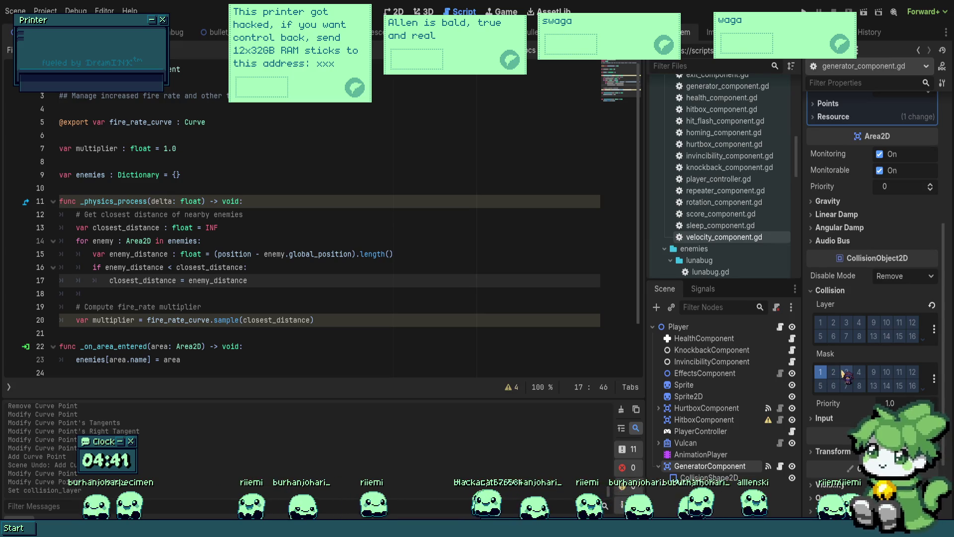
click(821, 387)
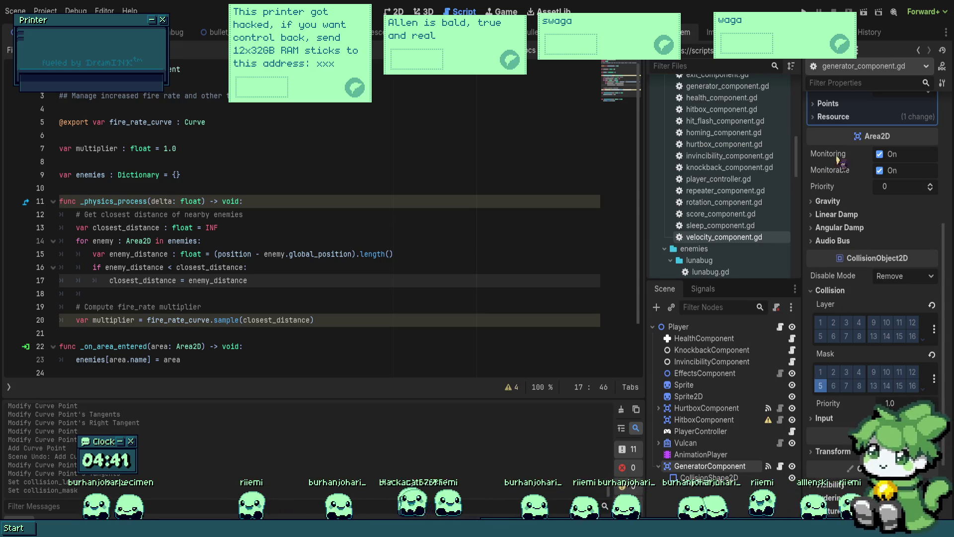
Turn off Monitorable on GeneratorComponent and save the scene
click(881, 170)
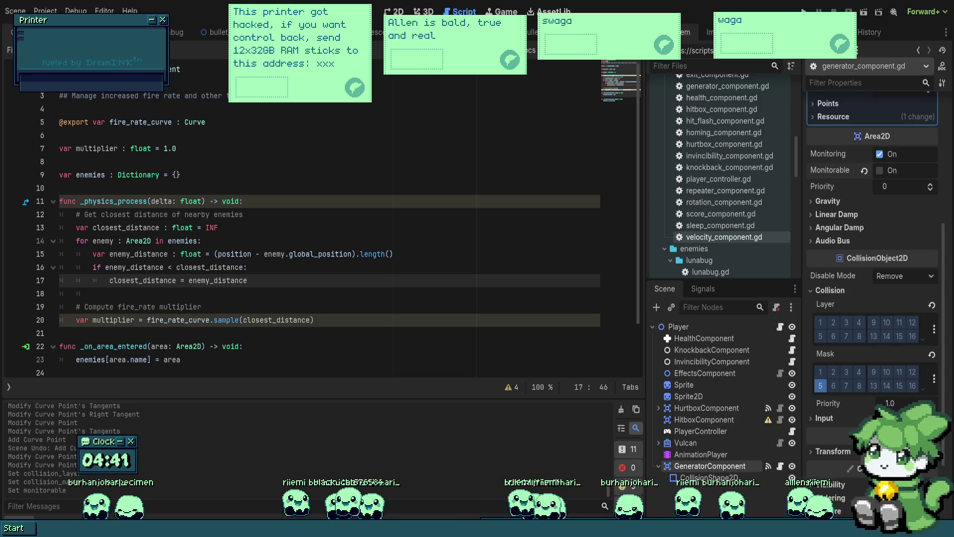
click(487, 296)
key(ctrl+s)
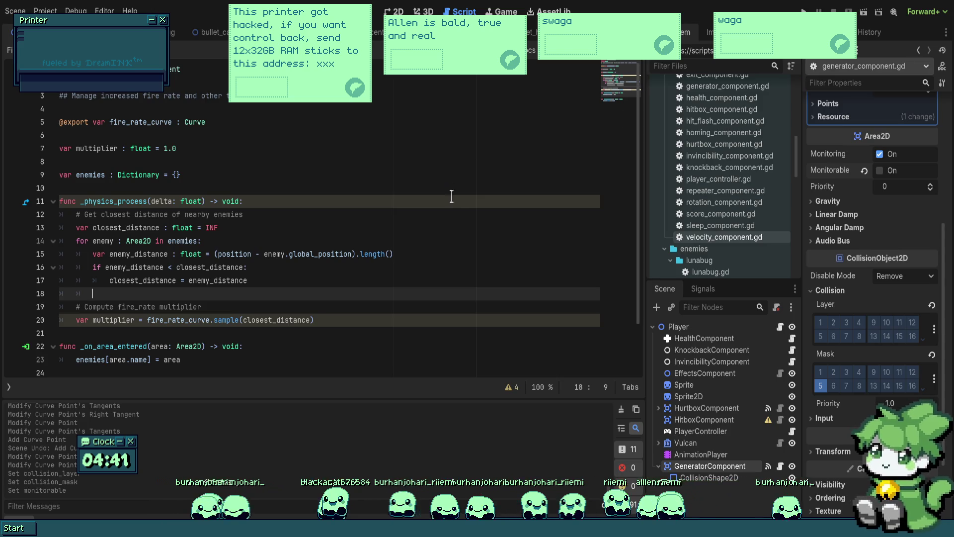
Delete 'var' from line 20 so it assigns the existing multiplier, then save
click(431, 305)
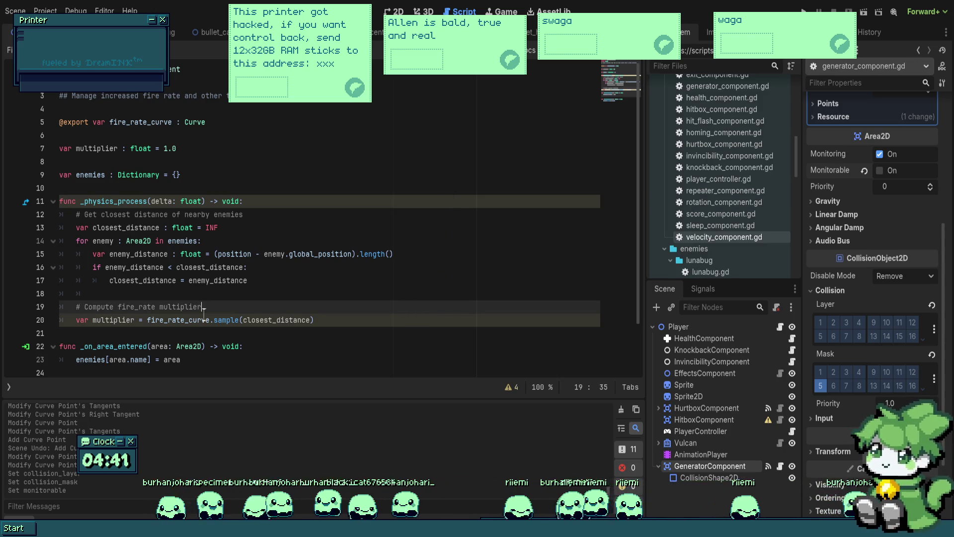
click(84, 319)
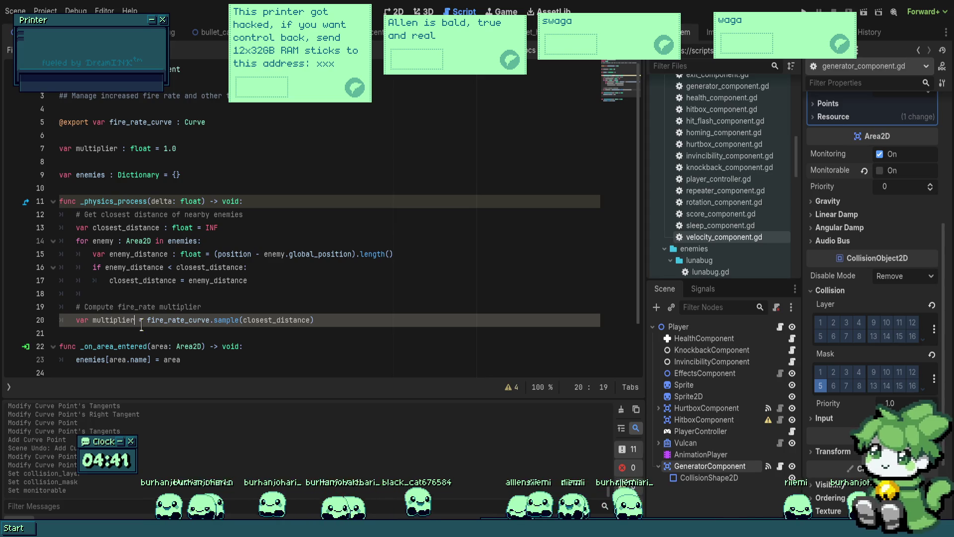
double_click(84, 319)
key(BackSpace)
key(Delete)
key(ctrl+s)
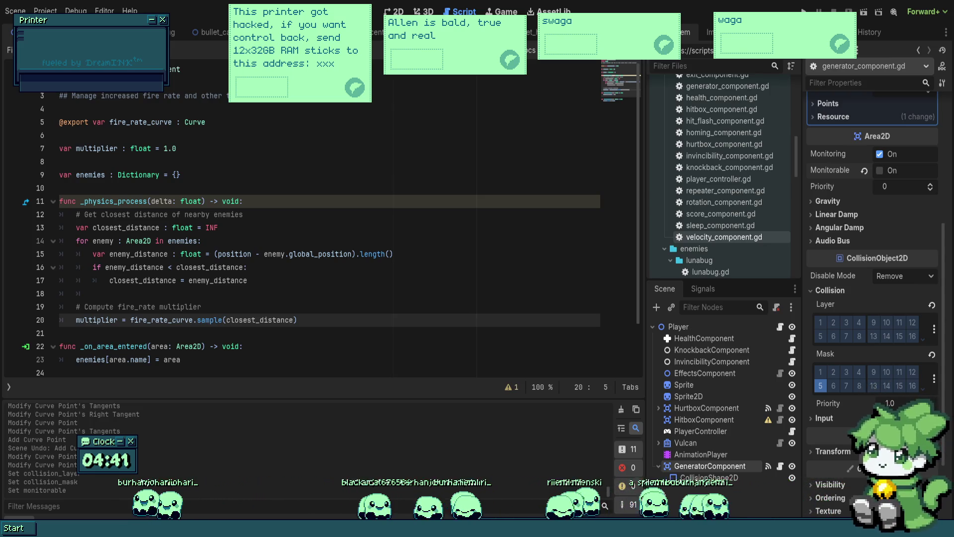
mouse_move(59, 320)
mouse_down()
mouse_move(297, 320)
mouse_move(215, 319)
mouse_up()
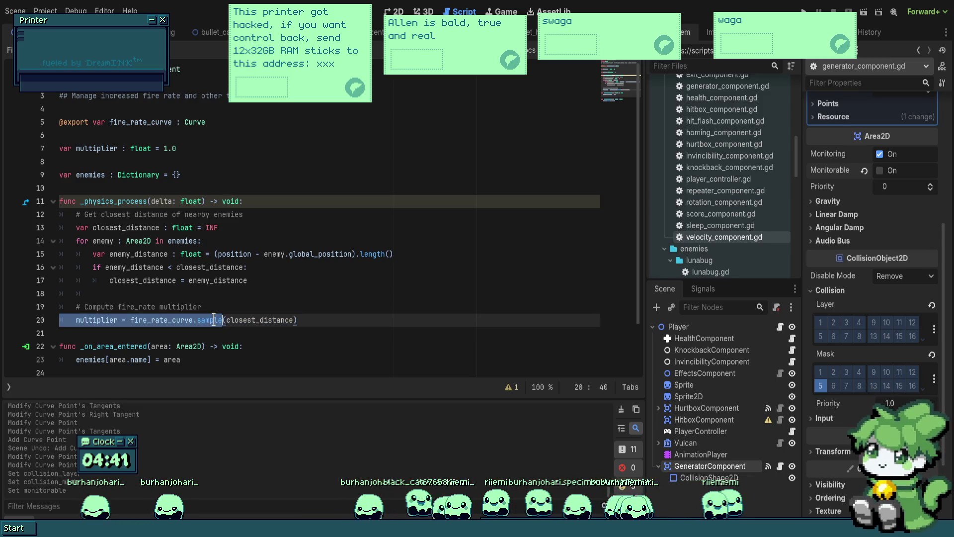
ctrl+click(215, 320)
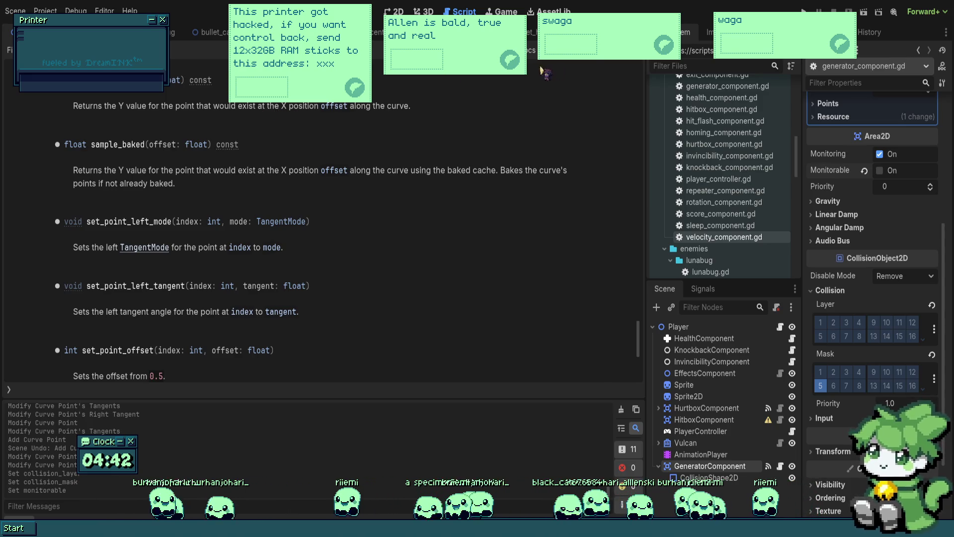
click(621, 50)
click(316, 298)
click(325, 306)
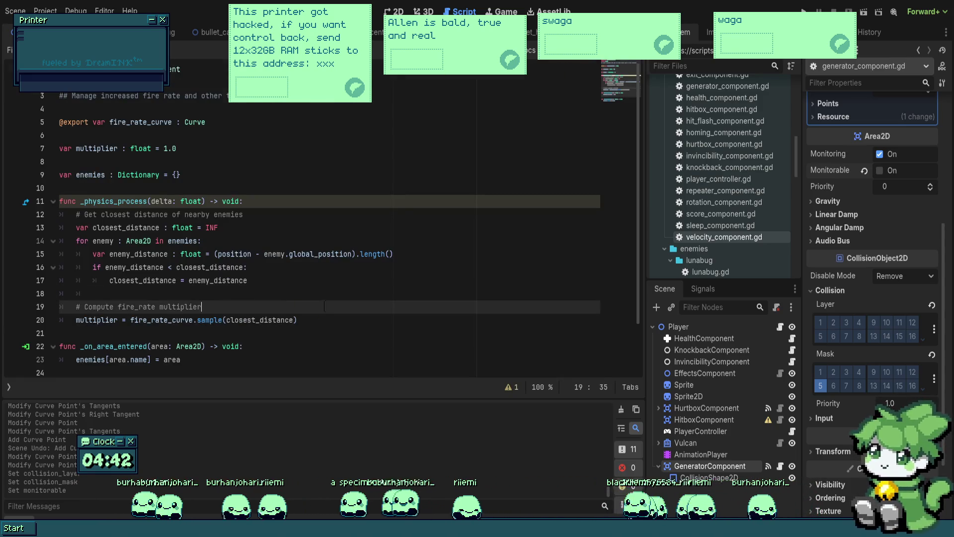
Insert print(closest_distance) on a new line above the curve sampling line
key(Return)
key(Up)
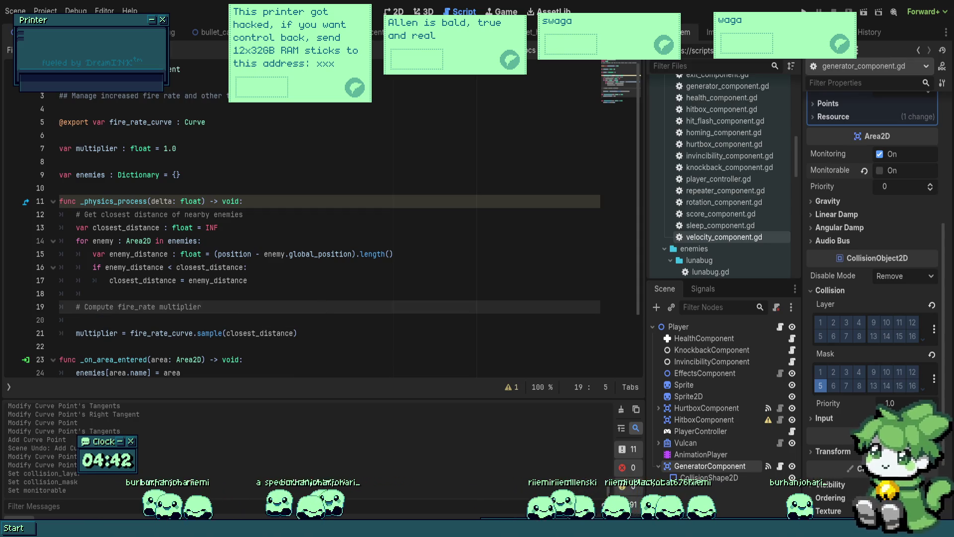
key(Down)
text(print(closets)
key(BackSpace)
key(BackSpace)
text(st_distance)
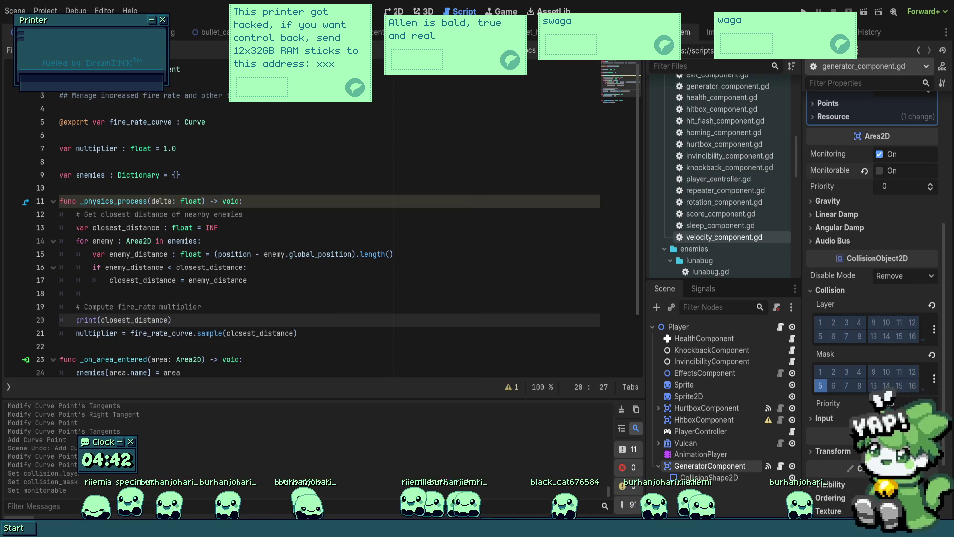
Add print(multiplier) below the multiplier line, save, and run the game
click(336, 333)
key(Return)
text(print()
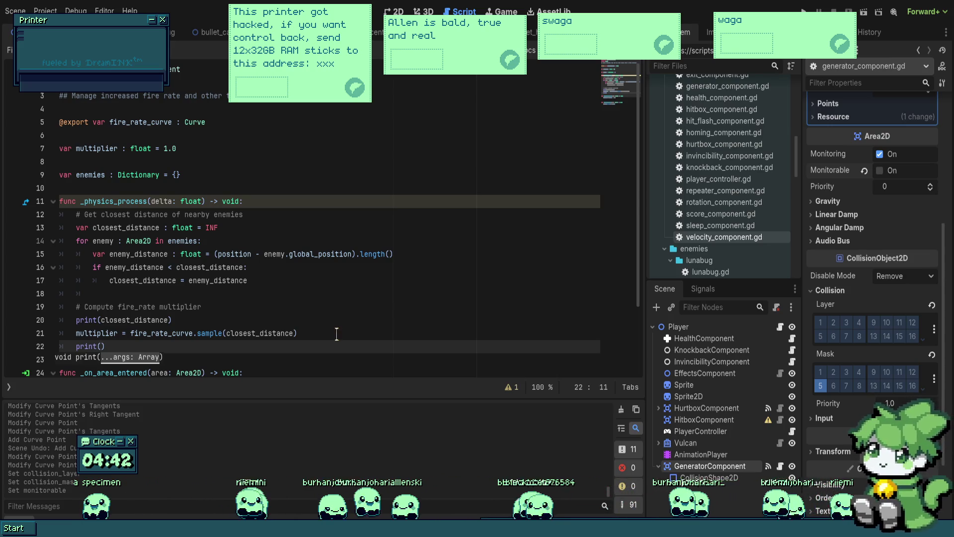
text(multiplier)
key(ctrl+s)
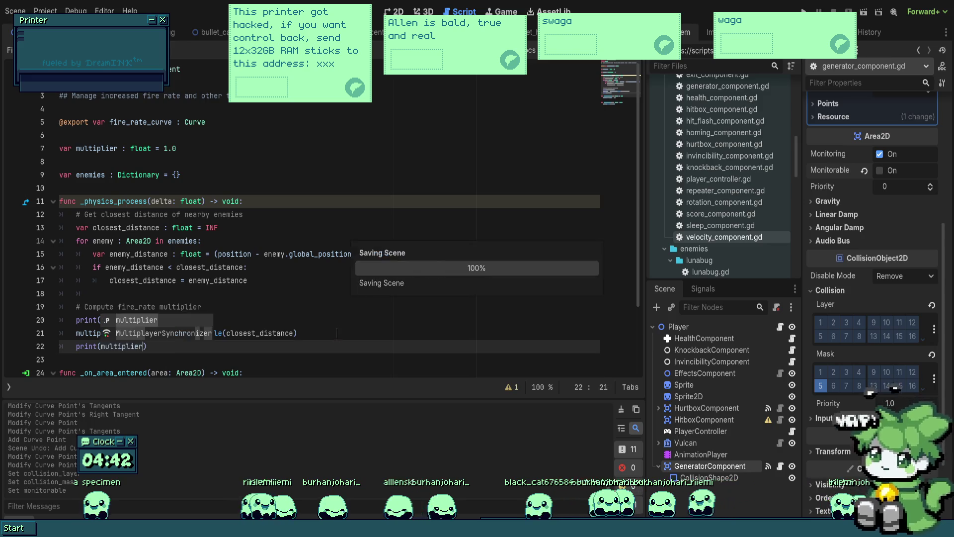
click(515, 256)
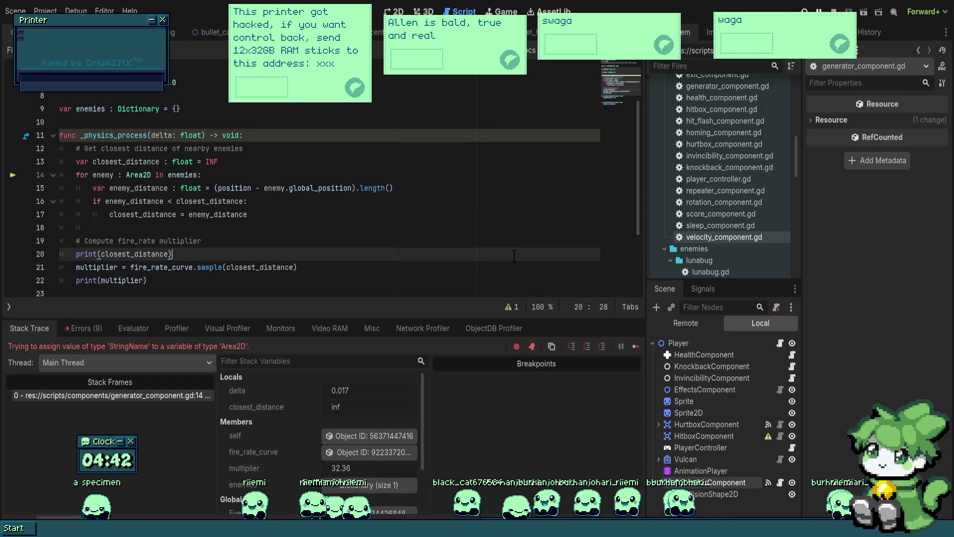
Review the closest_distance declaration, the physics process header and the erroring for loop
click(369, 162)
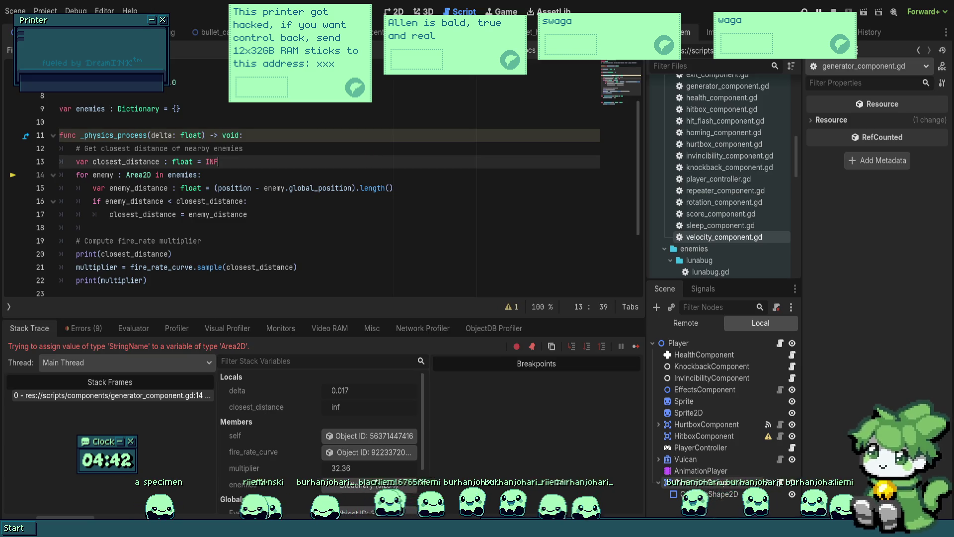
click(361, 135)
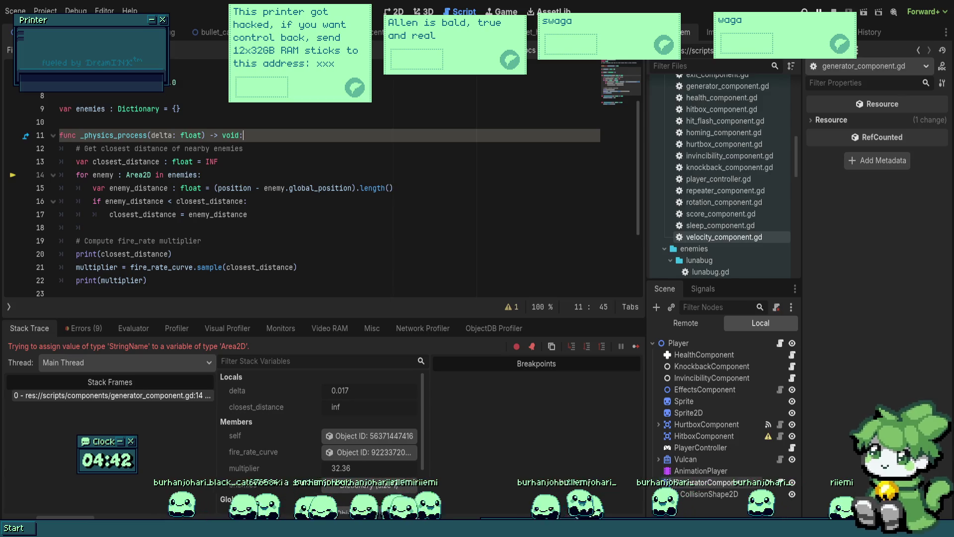
click(390, 177)
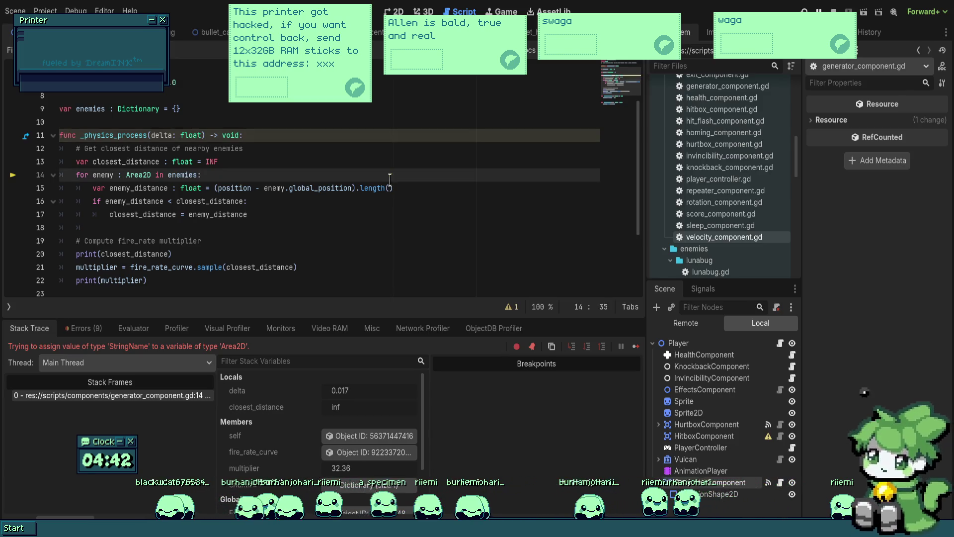
scroll(390, 179, down, 3)
scroll(377, 184, up, 3)
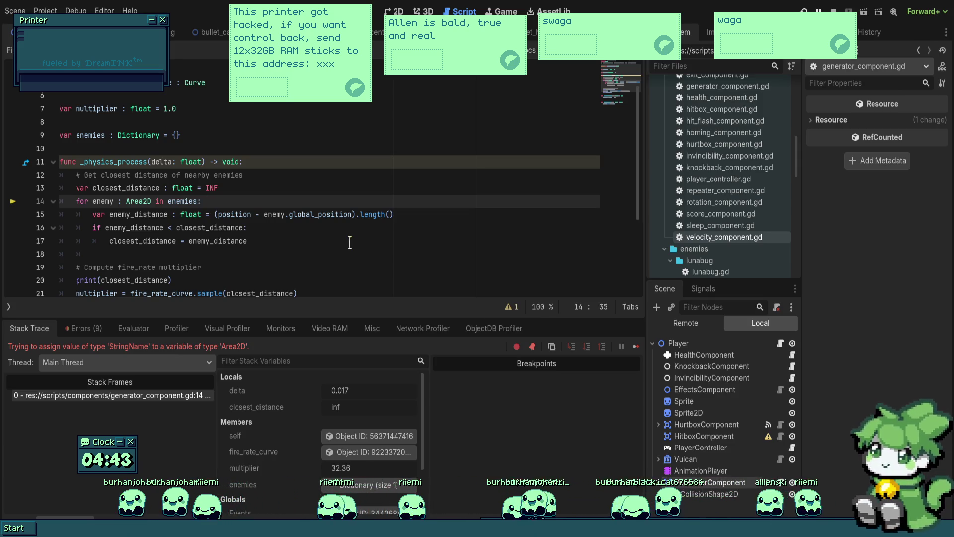
Expand enemies in the debugger and inspect its HitboxComponent Area2D remotely
click(353, 484)
scroll(338, 457, down, 2)
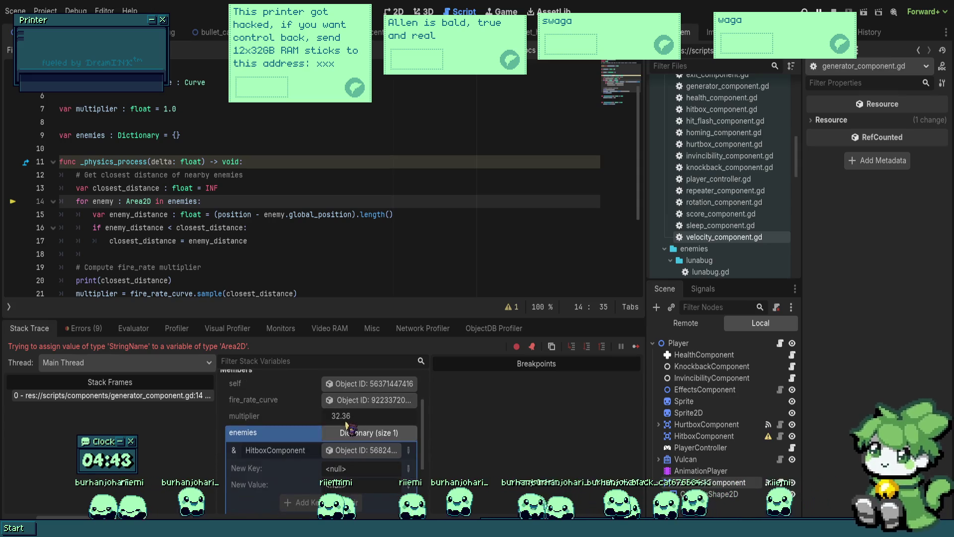
click(349, 451)
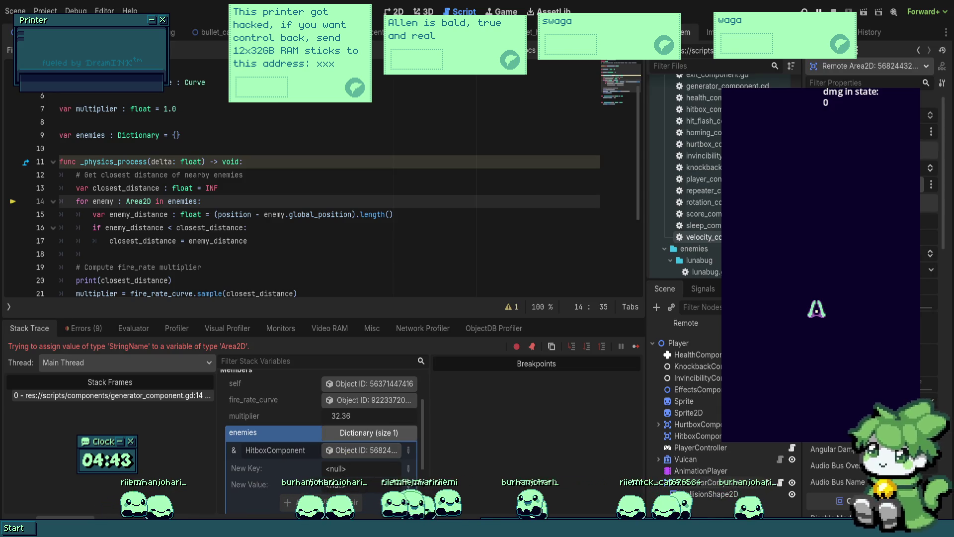
scroll(289, 456, down, 2)
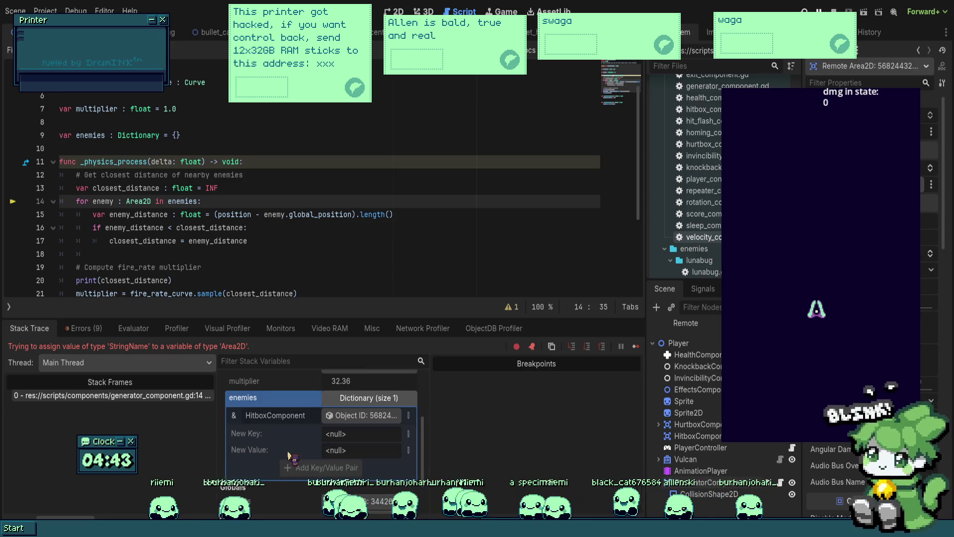
scroll(289, 456, down, 1)
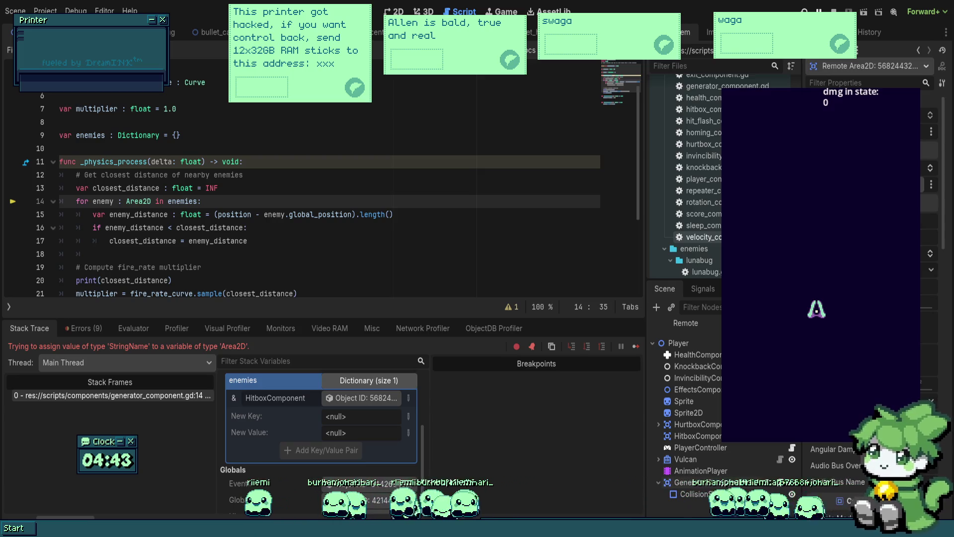
Stop the game and make the line 14 loop iterate enemies.values()
click(303, 214)
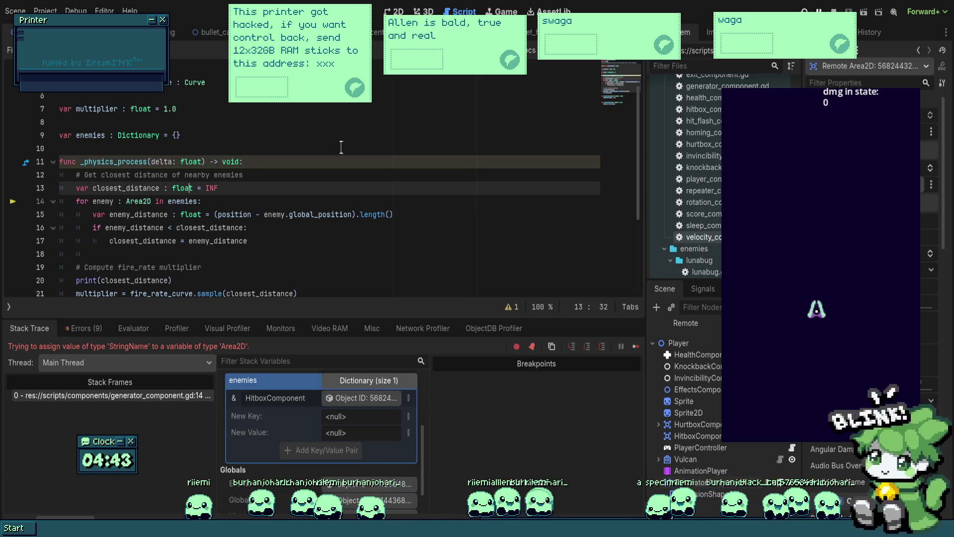
key(F8)
click(199, 202)
text(.)
key(BackSpace)
key(BackSpace)
key(BackSpace)
text(alues())
key(Up)
key(Up)
key(Up)
key(End)
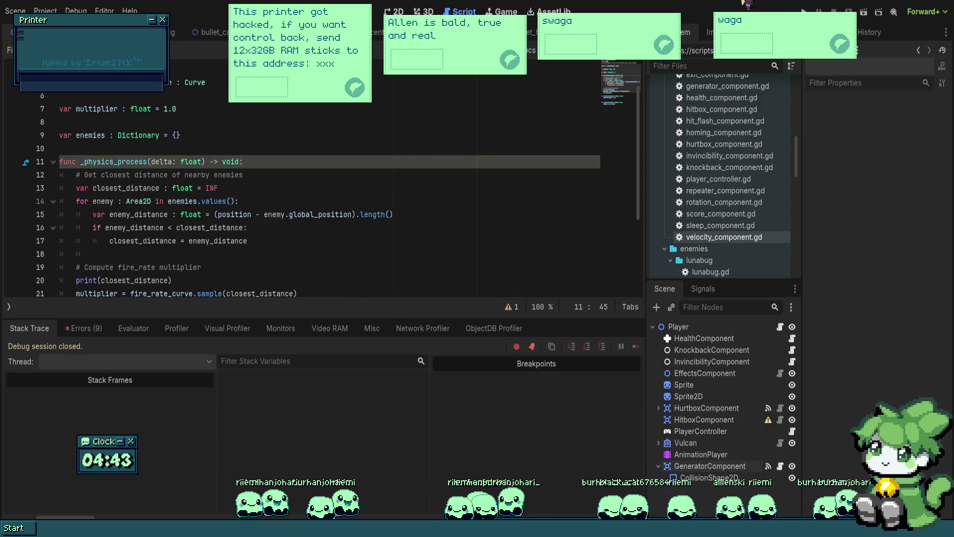
Run the game, fly the ship toward the enemy, restart, then stop the run
click(803, 11)
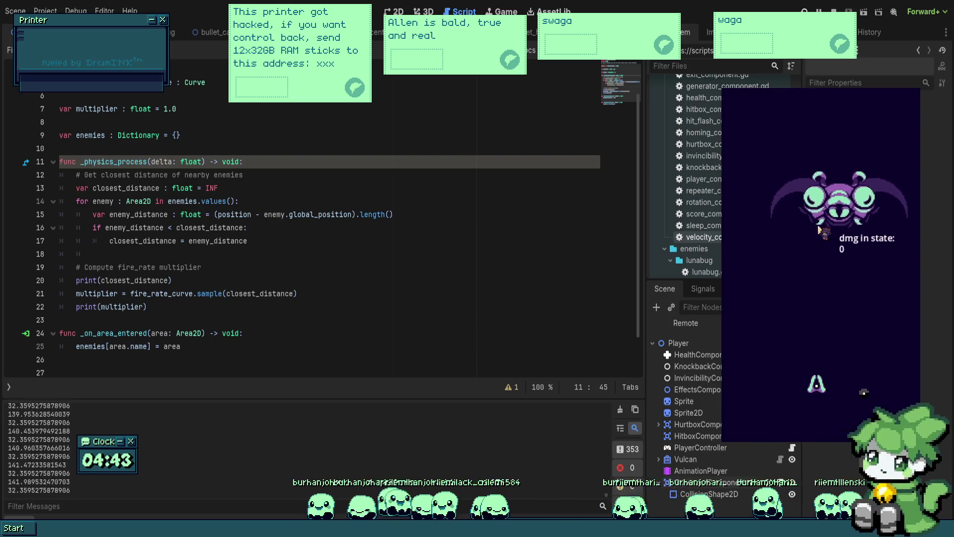
key(Up)
key(F5)
key(Up)
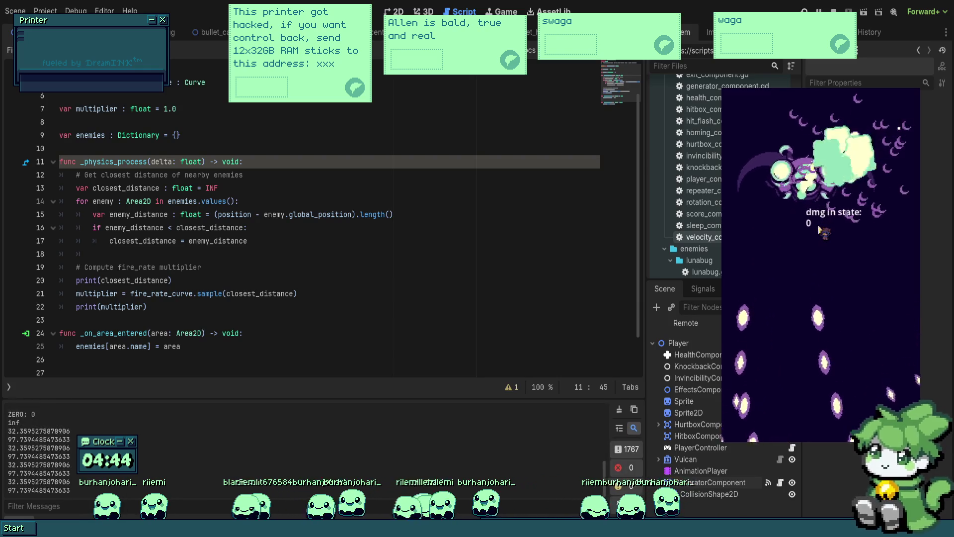
key(F8)
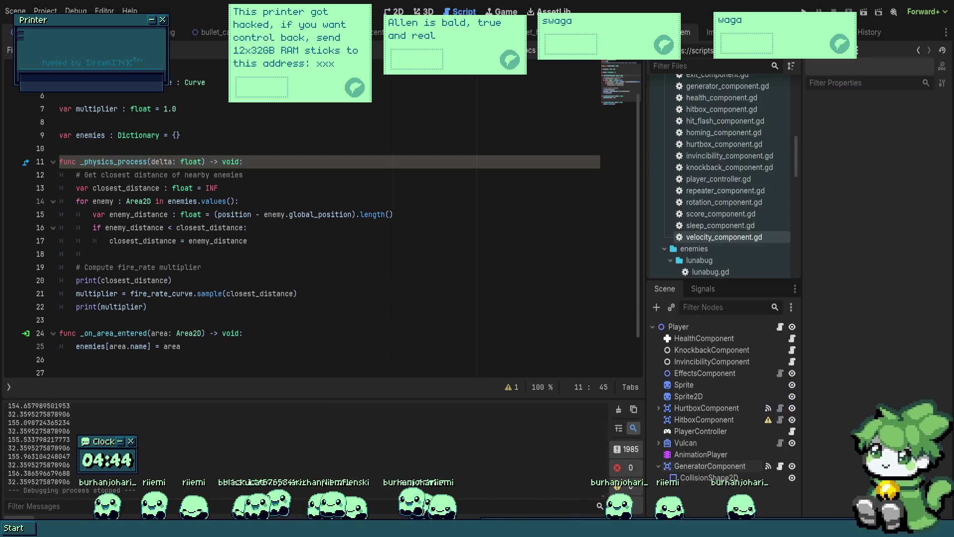
With print(multiplier) on line 22 commented out, run the game and stop it
click(145, 254)
click(74, 307)
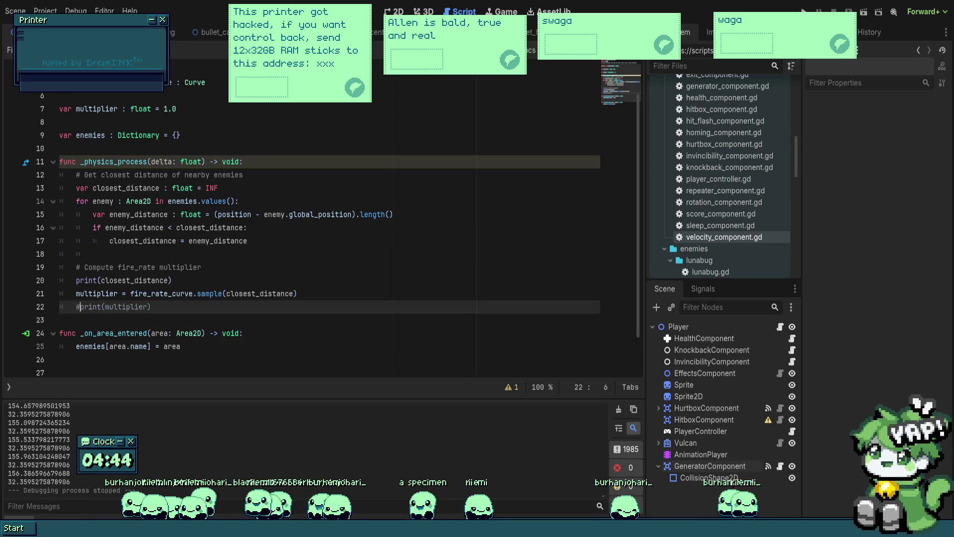
click(221, 294)
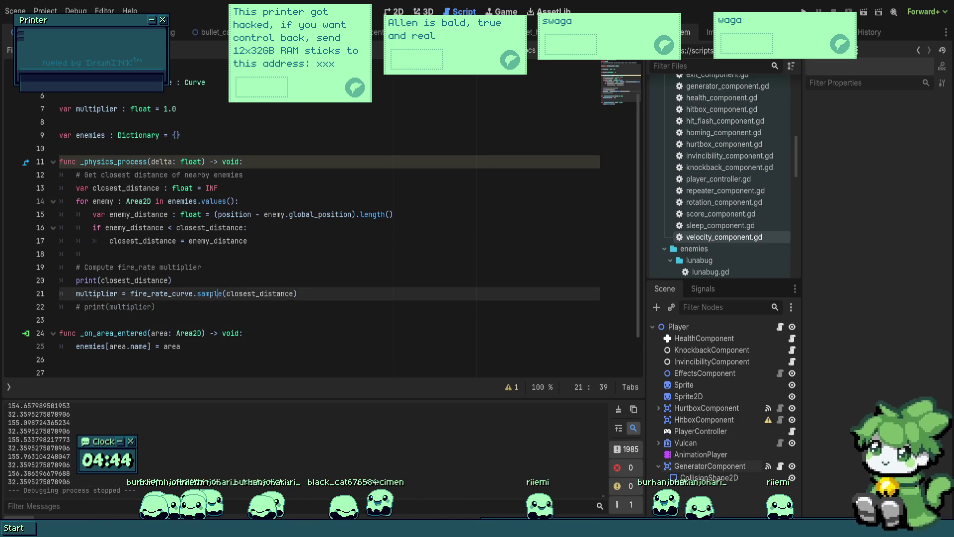
key(F5)
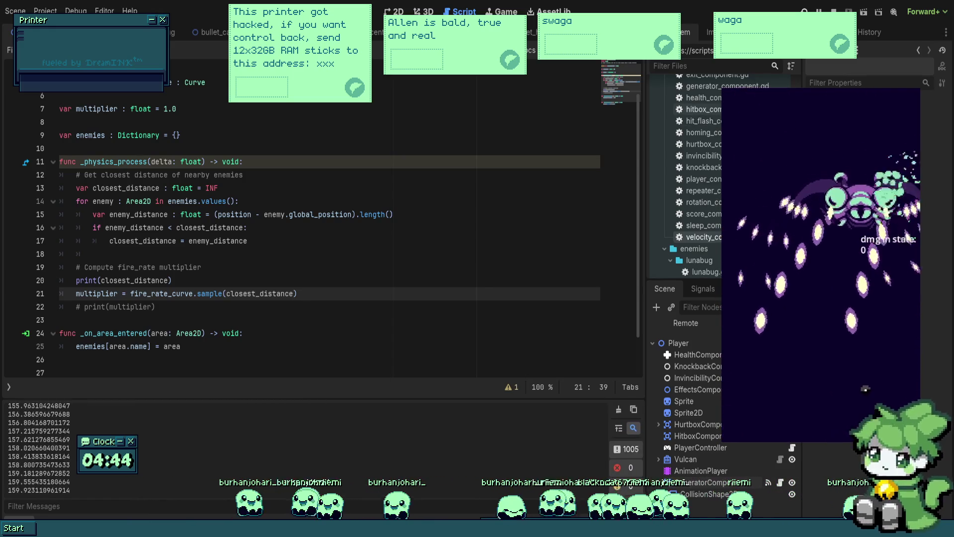
key(F8)
key(Up)
key(Up)
key(Up)
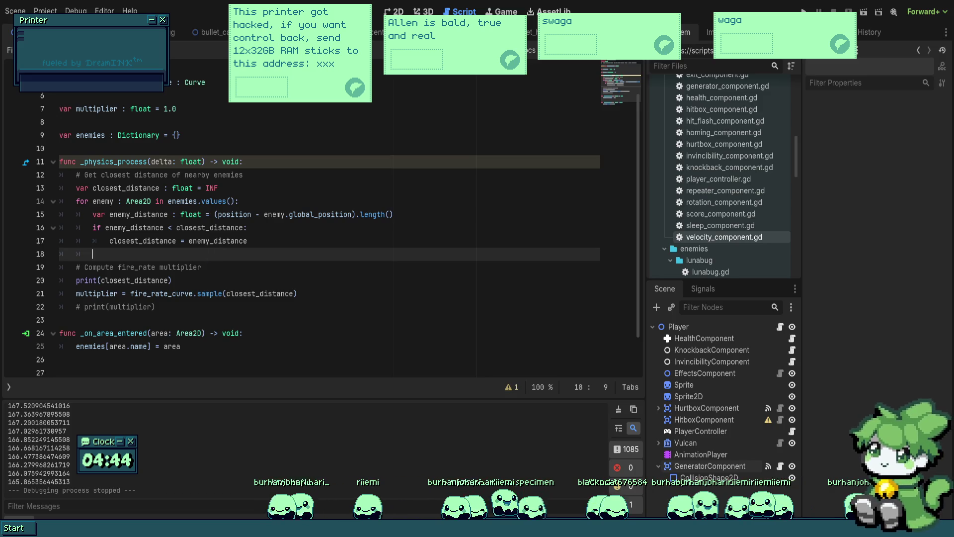
click(268, 226)
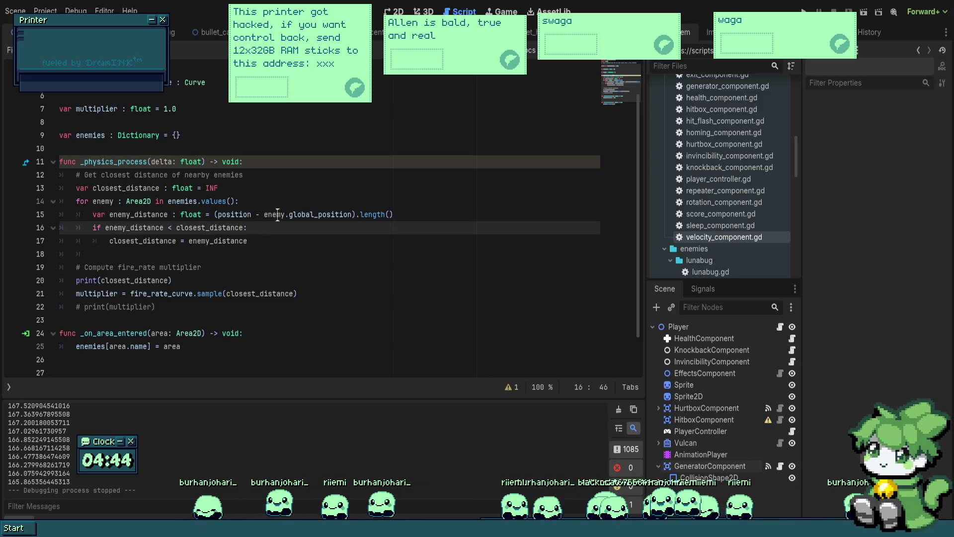
Select GeneratorComponent in the 2D scene to inspect its properties
click(395, 12)
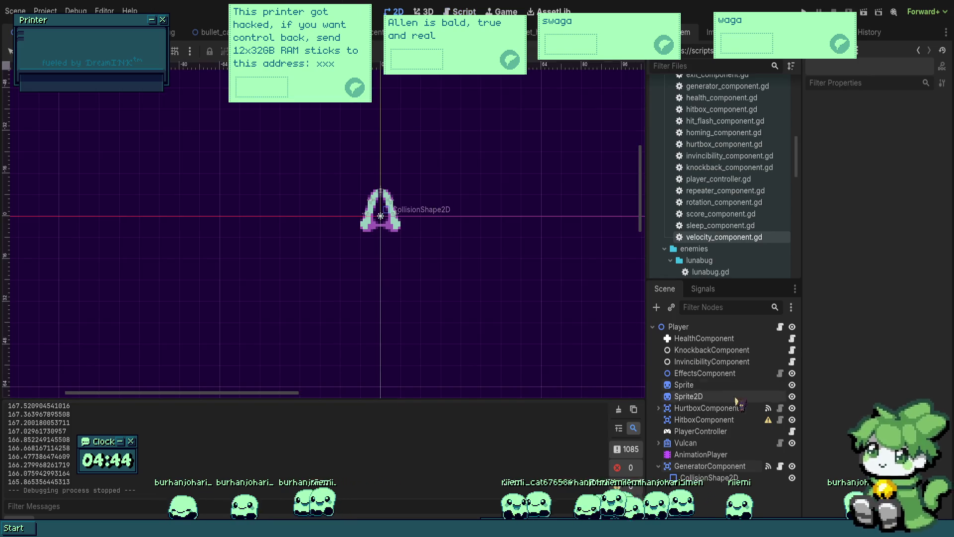
click(731, 465)
click(461, 11)
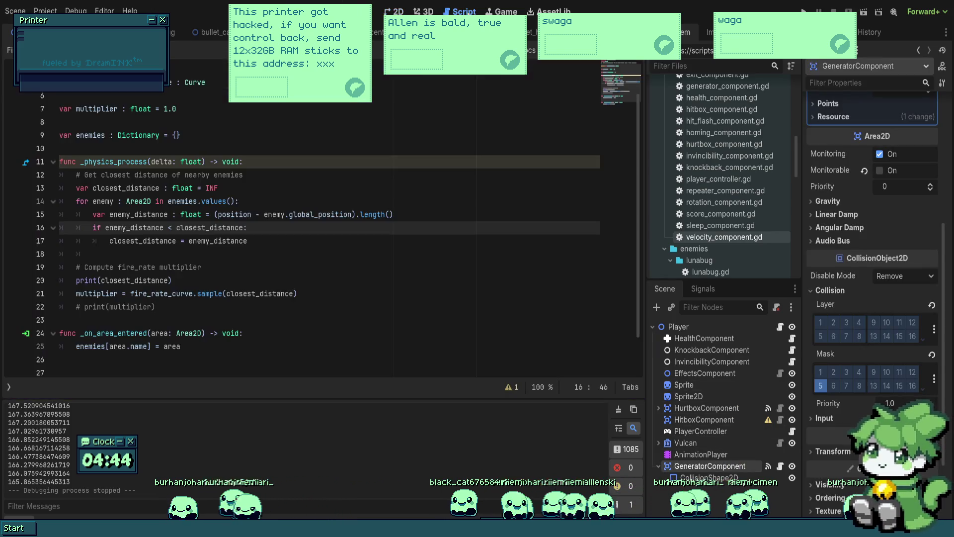
Change line 15 to enemy.global_position - position, then run and stop the game
click(279, 190)
drag(352, 214, 217, 215)
key(BackSpace)
text(enemy.global_position)
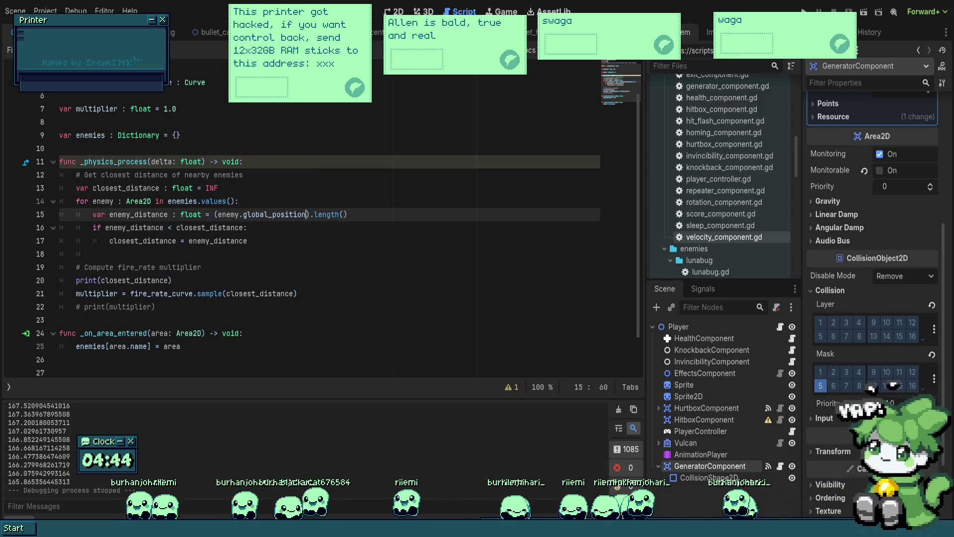
key(F5)
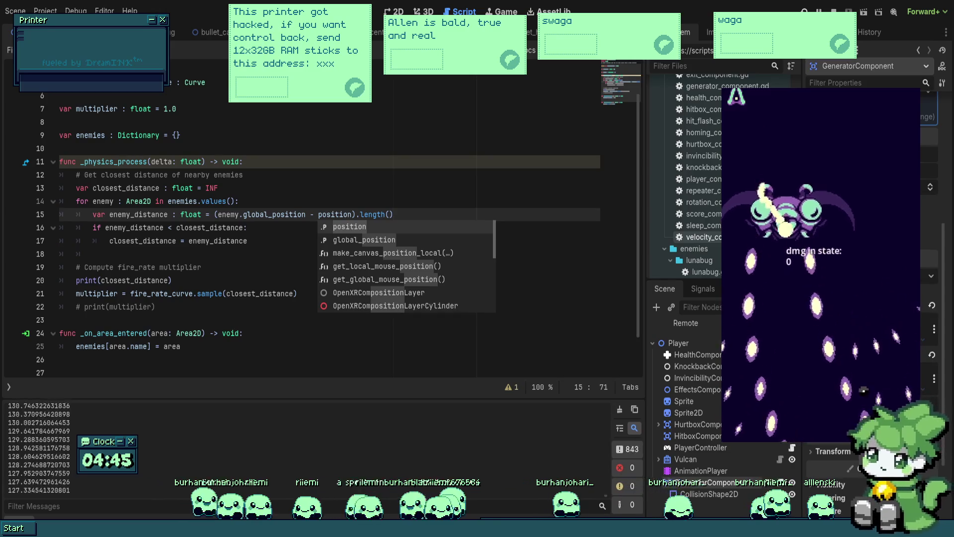
key(F8)
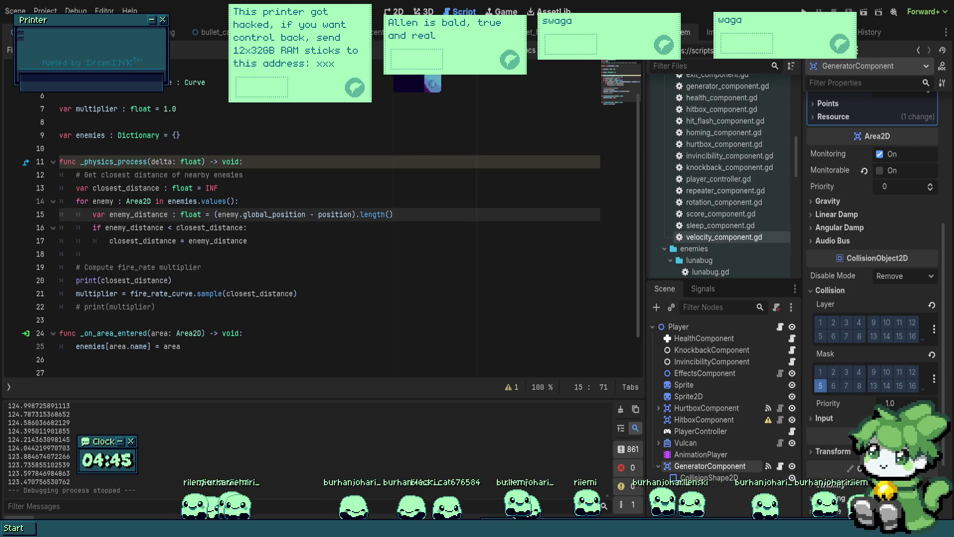
Open the Lunabug enemy scene and its lunabug.gd script
click(149, 32)
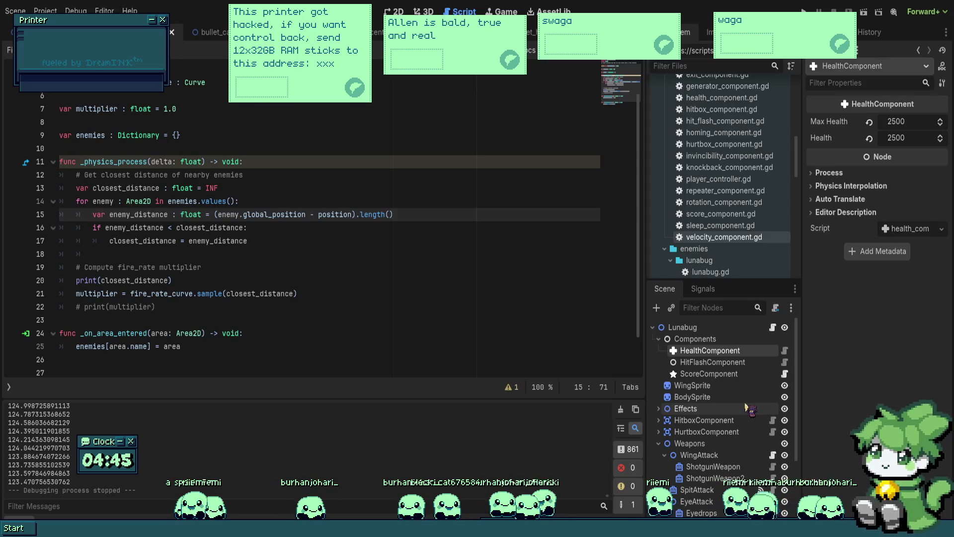
click(773, 327)
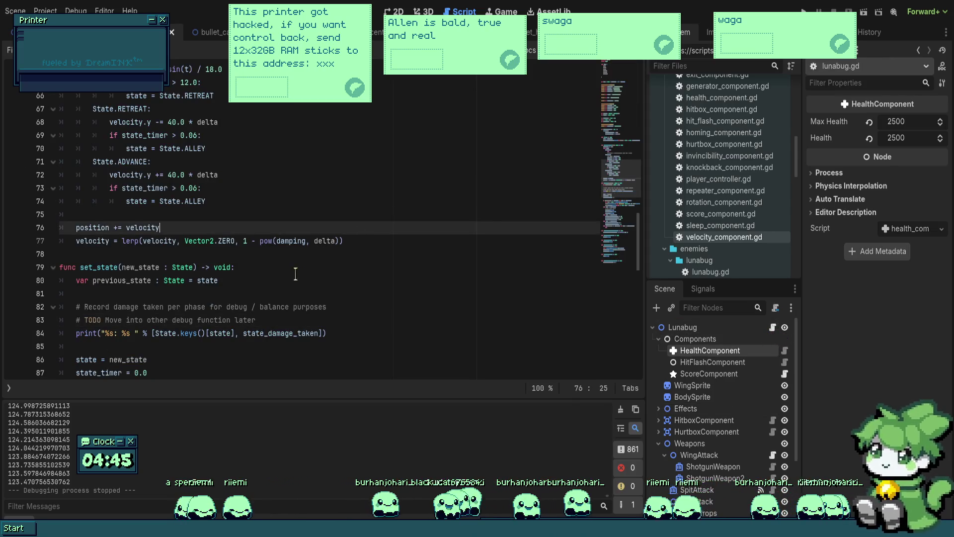
scroll(295, 274, up, 7)
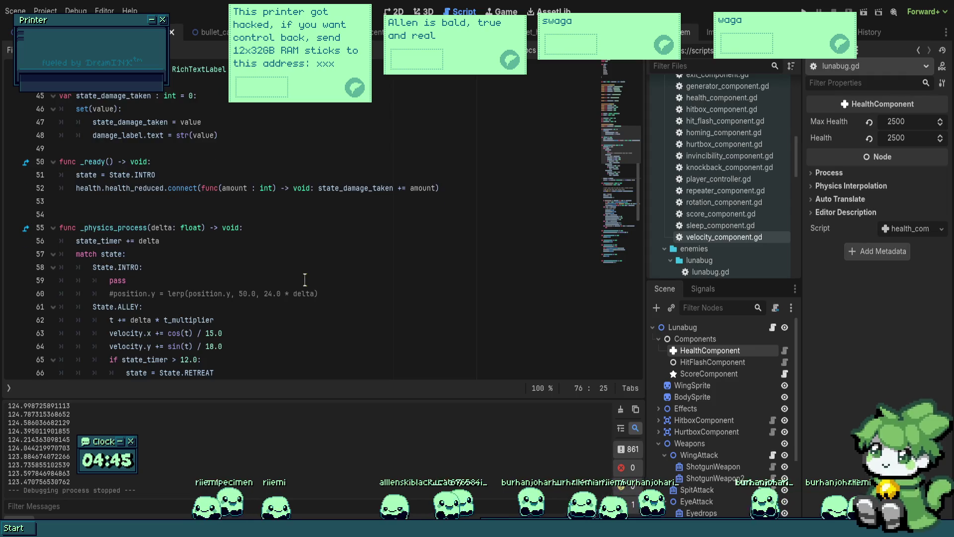
scroll(305, 280, up, 4)
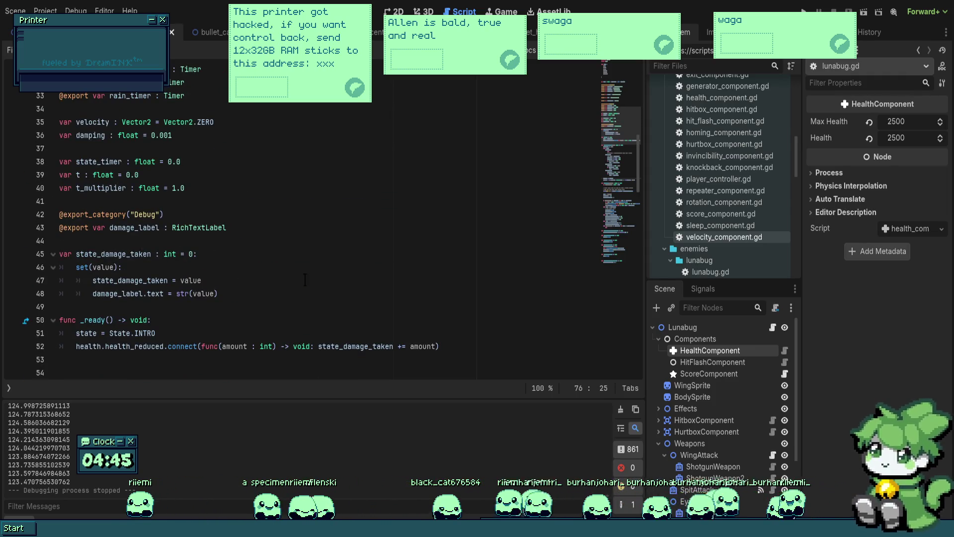
scroll(304, 280, down, 3)
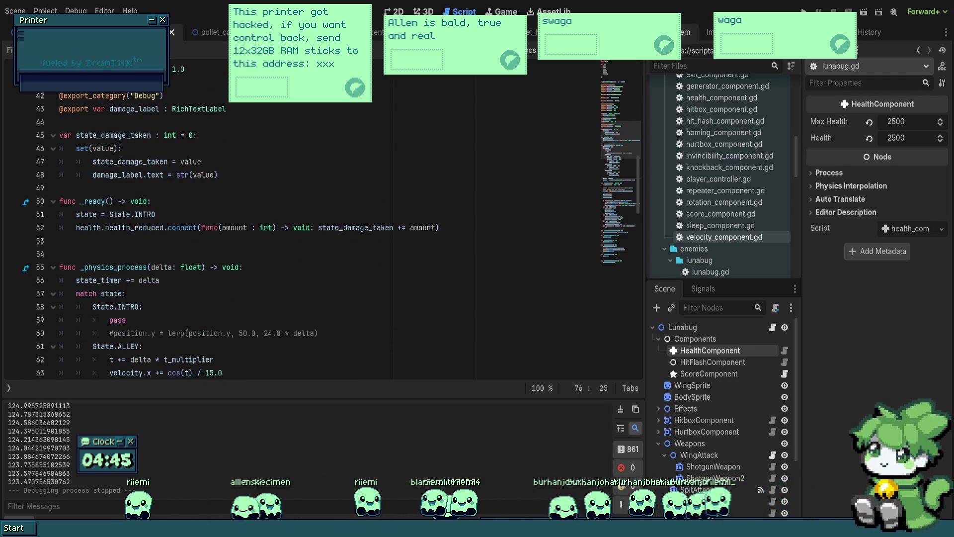
Add a return line at the top of _ready(), save, and run the game
click(237, 197)
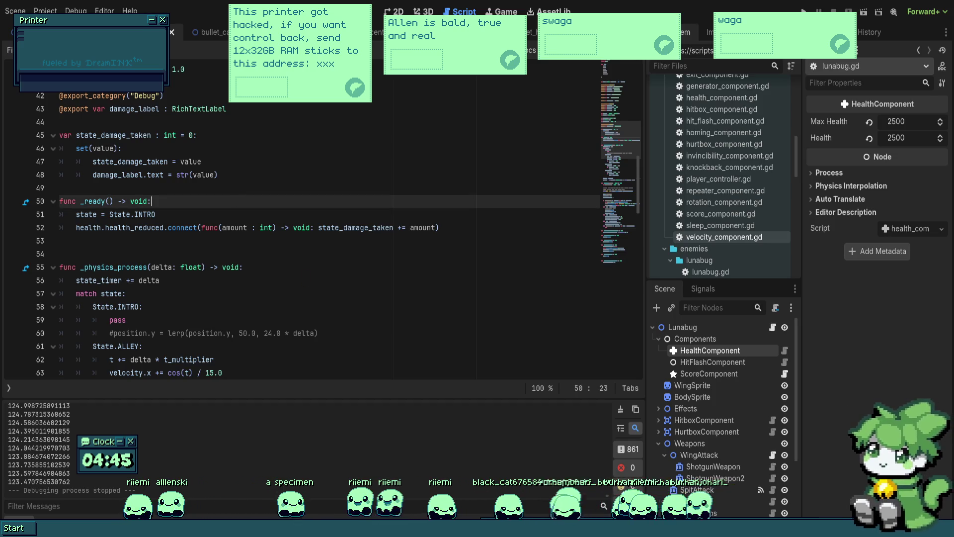
key(Return)
key(Return)
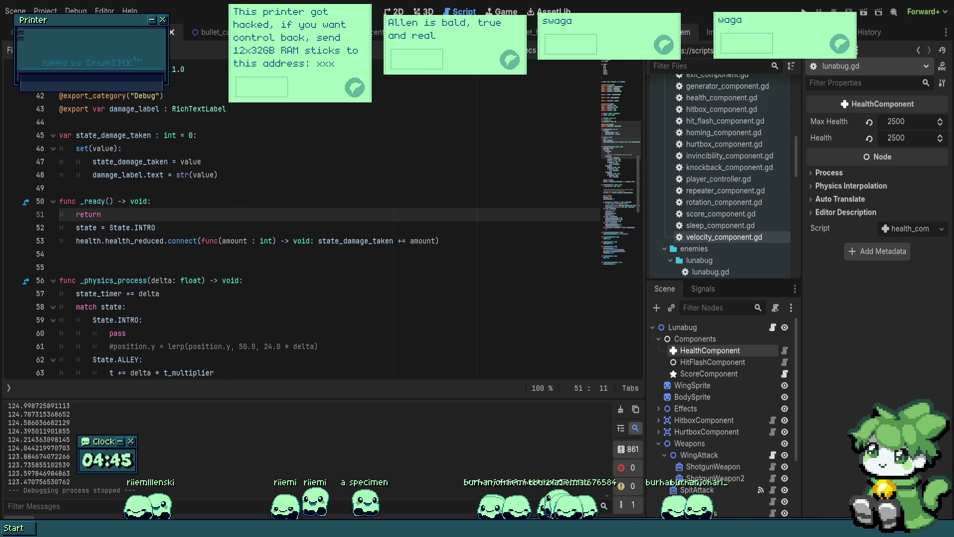
key(ctrl+s)
key(F5)
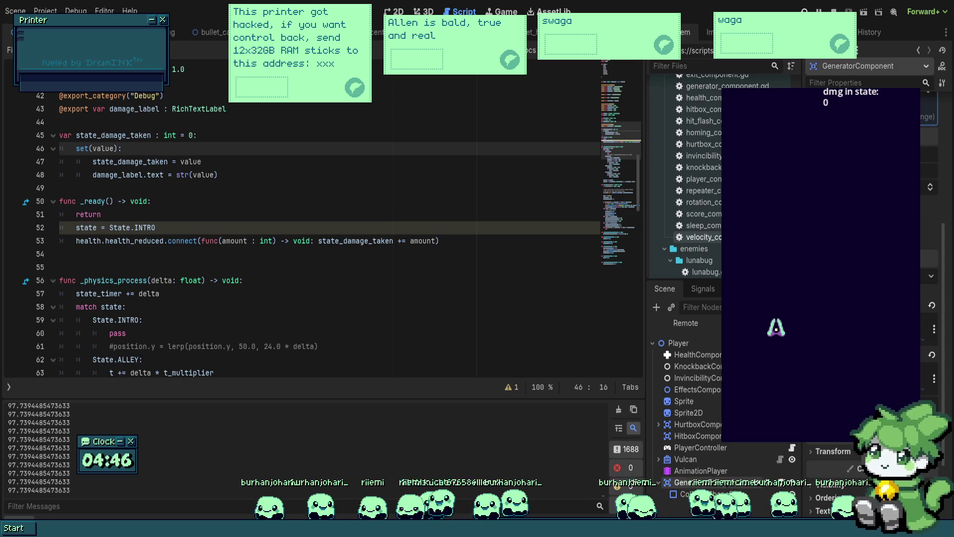
Open generator_component.gd and steer the ship around in the running game
click(59, 267)
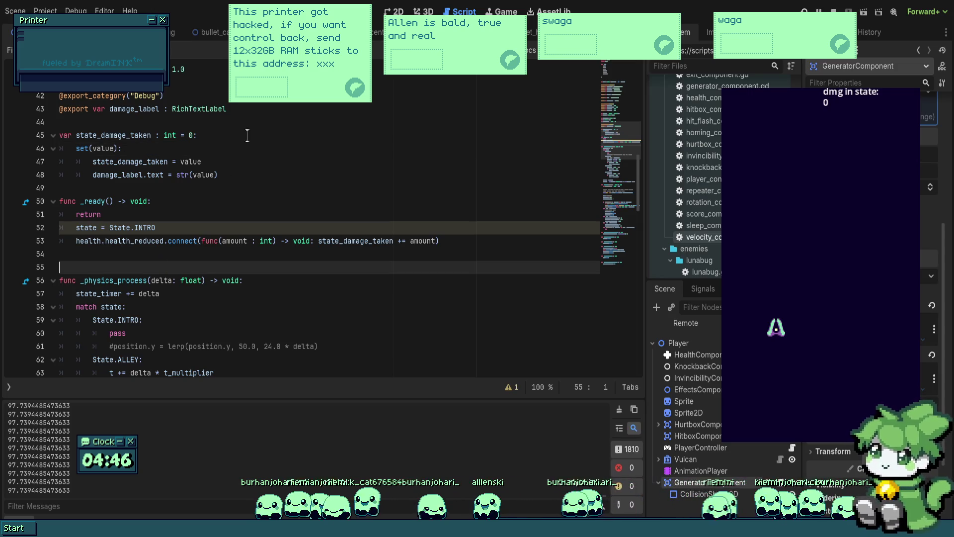
click(792, 482)
click(341, 266)
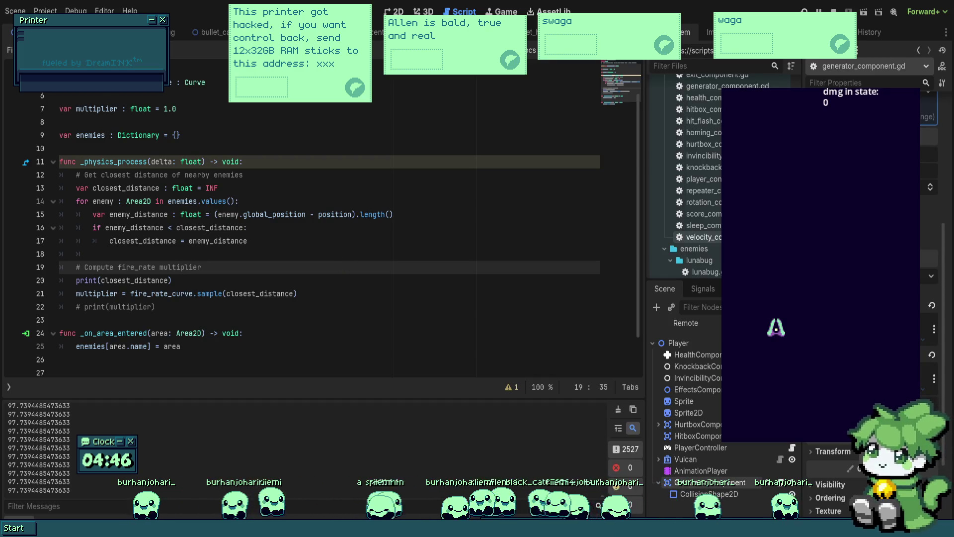
key(Up)
key(Right)
key(Down)
key(Left)
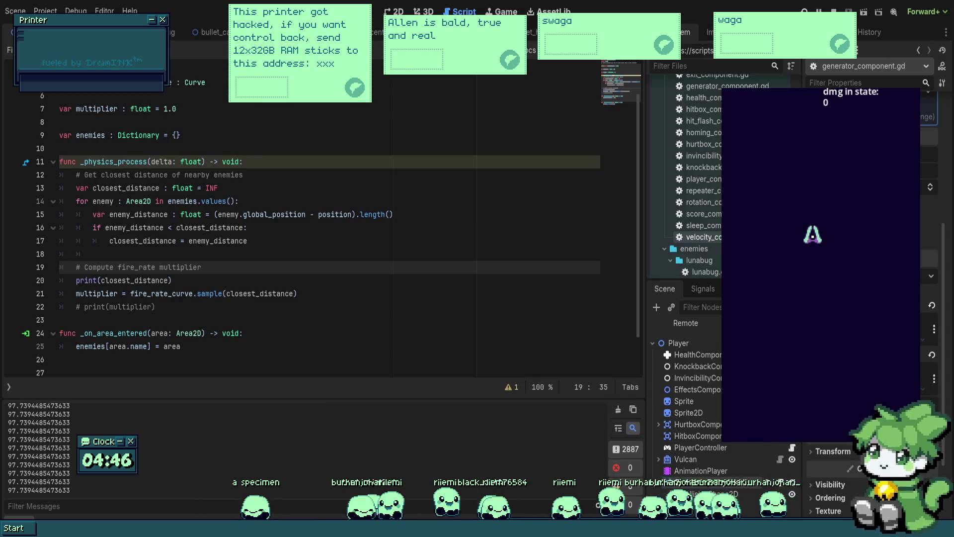
Indent blank line 18 and set a breakpoint on line 14
click(93, 254)
key(Tab)
click(18, 203)
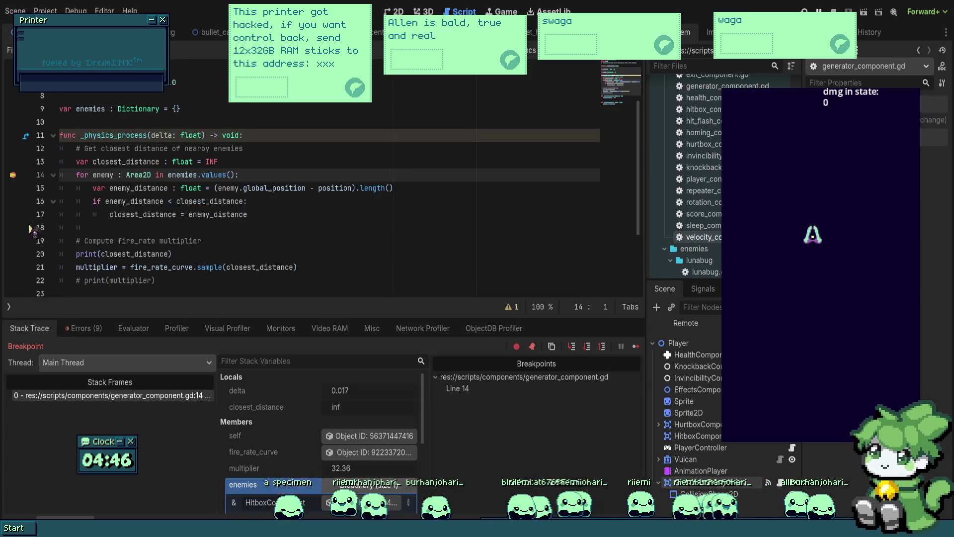
Inspect the component node's properties and its fire_rate_curve resource in the debugger
click(397, 436)
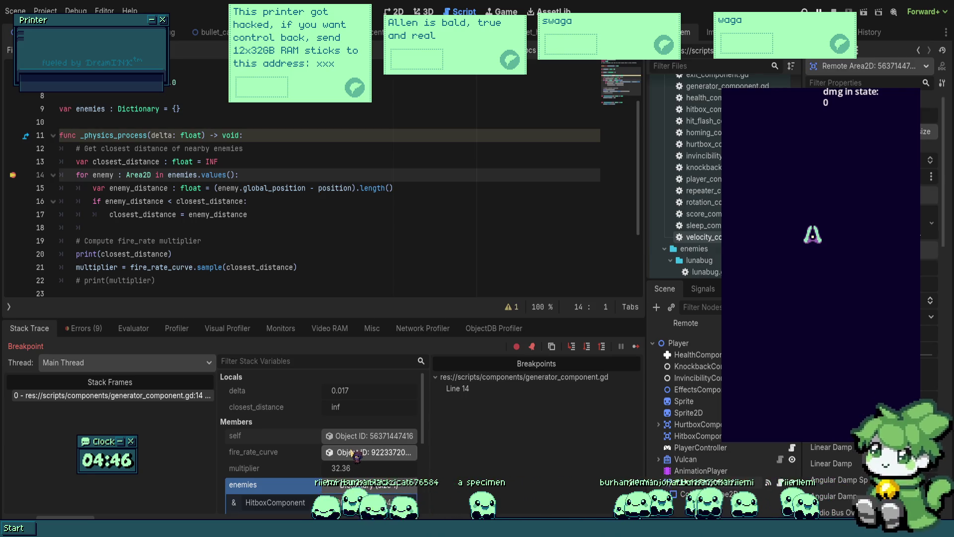
click(355, 453)
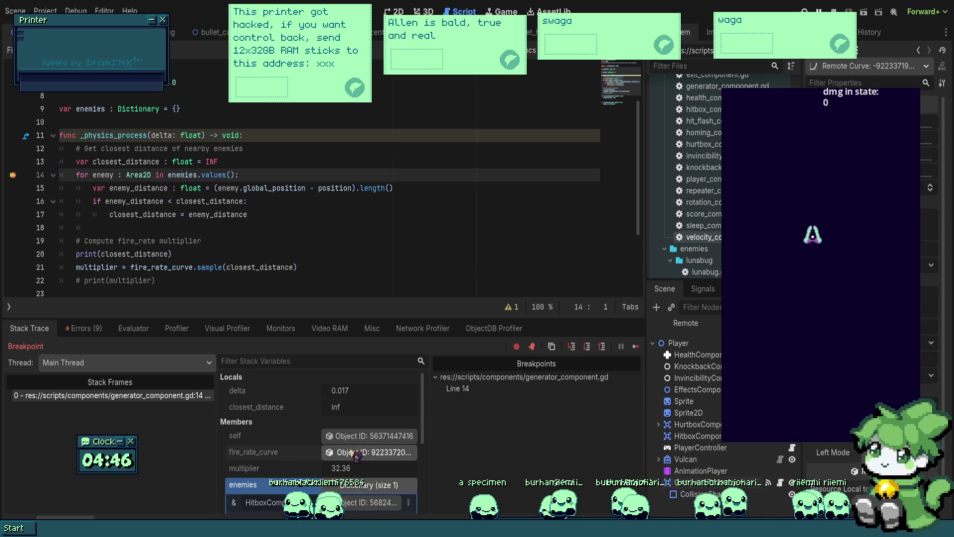
scroll(368, 430, down, 2)
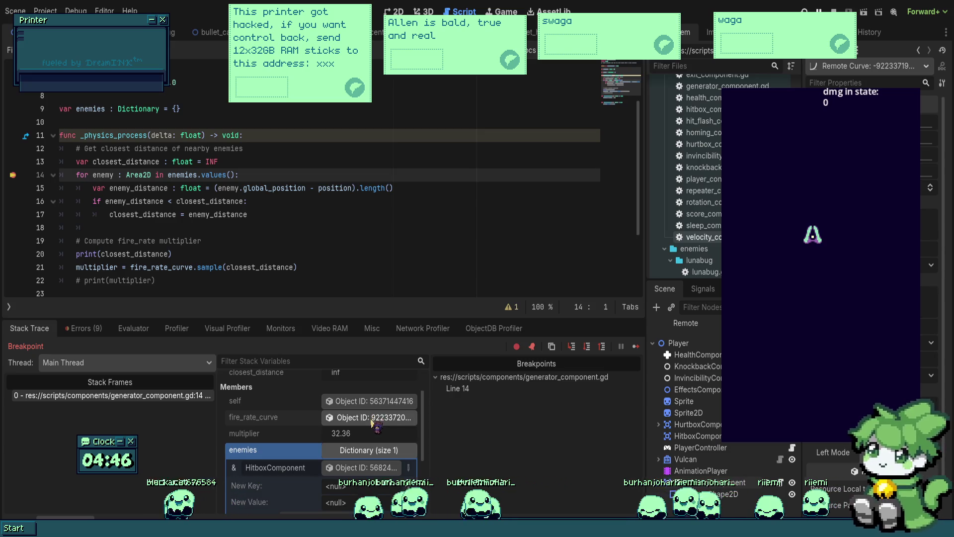
scroll(372, 421, down, 2)
Inspect the HitboxComponent stored in enemies, then stop the game
click(366, 434)
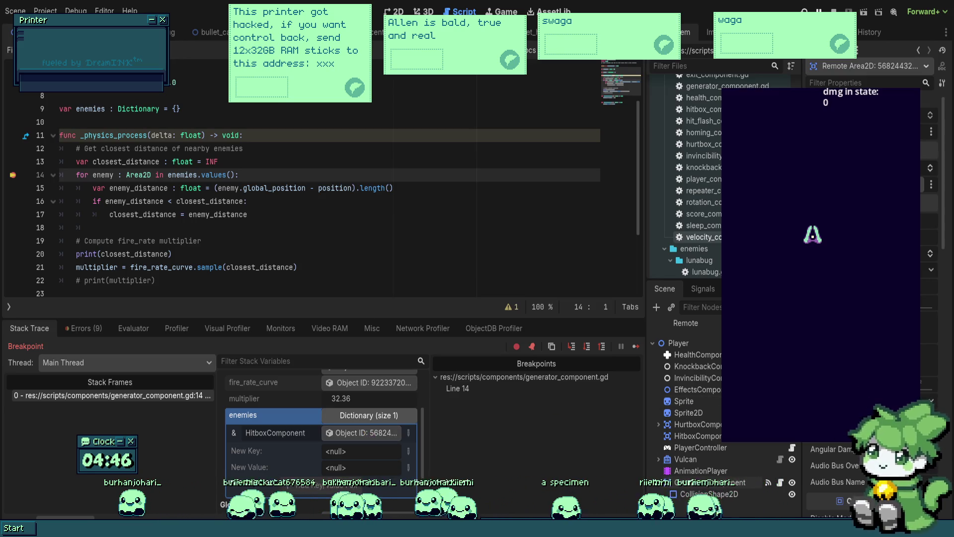
scroll(870, 298, down, 5)
scroll(870, 298, down, 3)
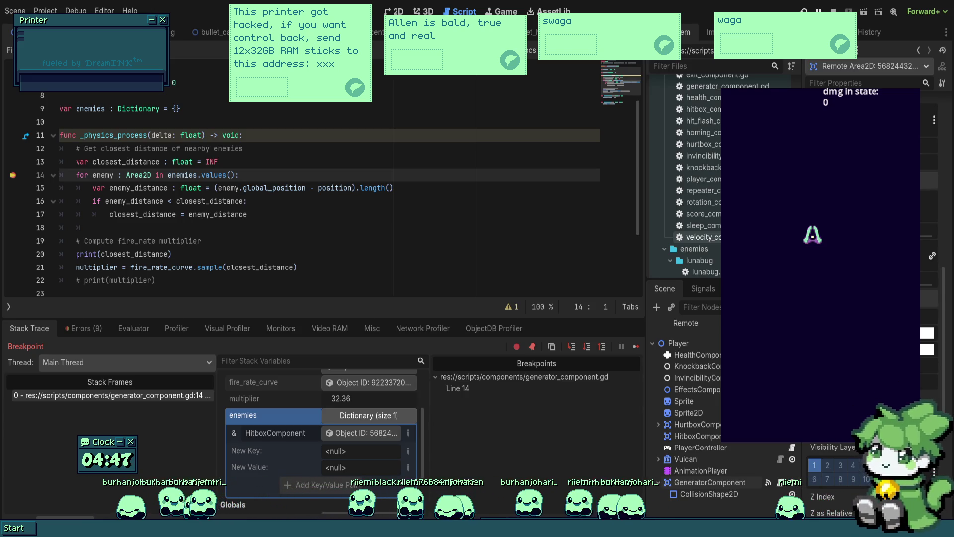
scroll(870, 298, down, 3)
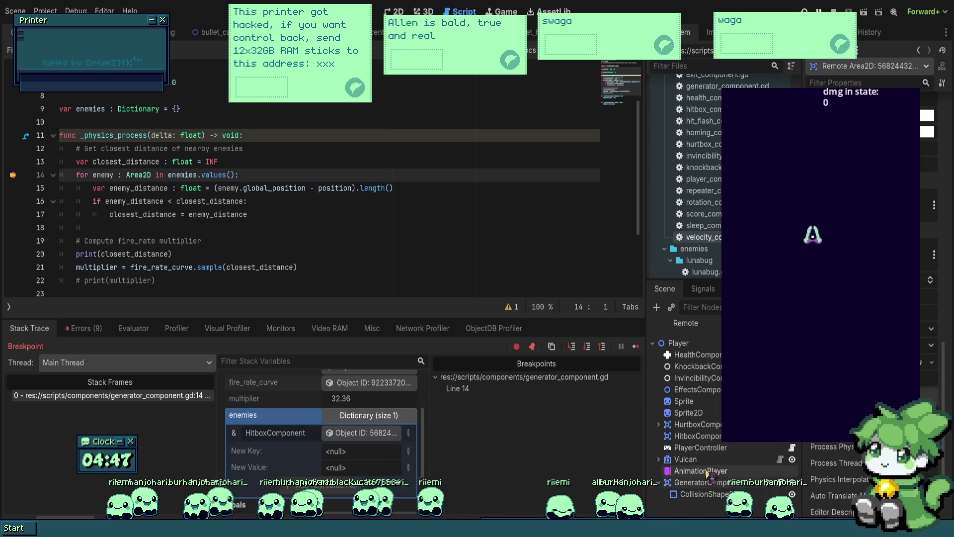
scroll(869, 298, up, 5)
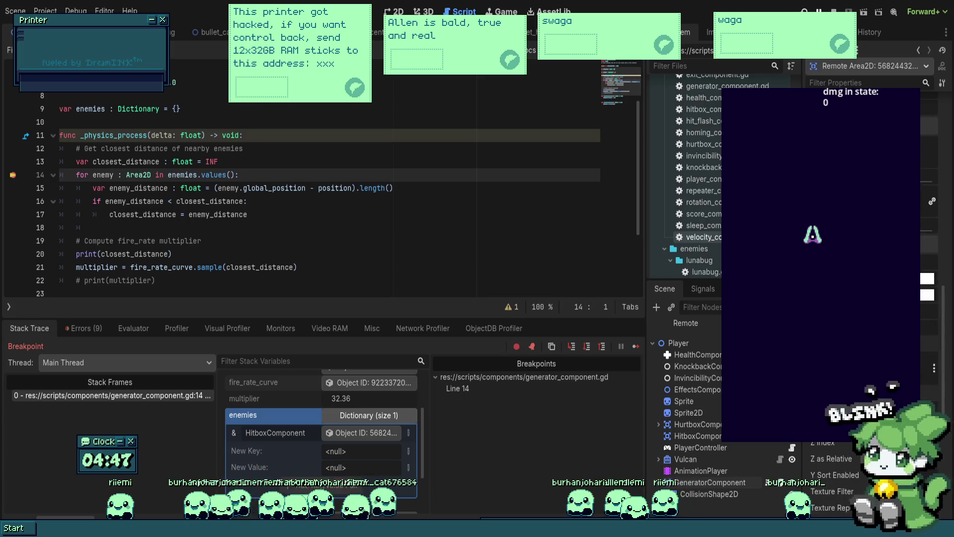
scroll(874, 298, up, 5)
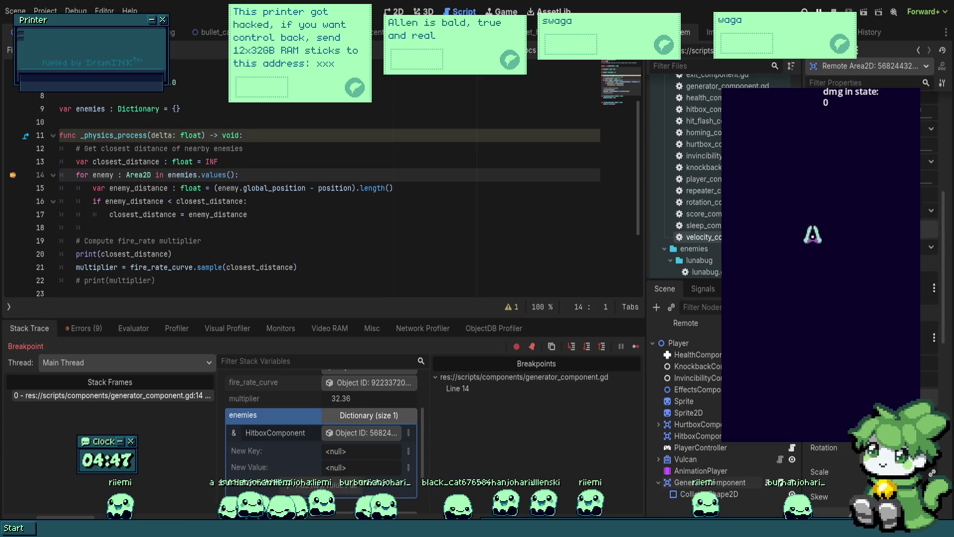
key(F8)
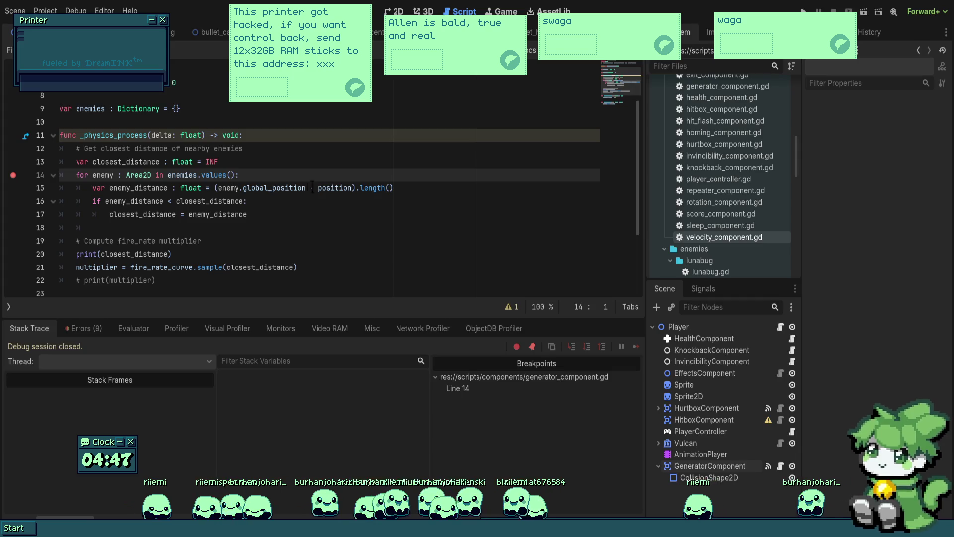
Change position to global_position in the line 15 distance calculation
click(318, 188)
text(global_)
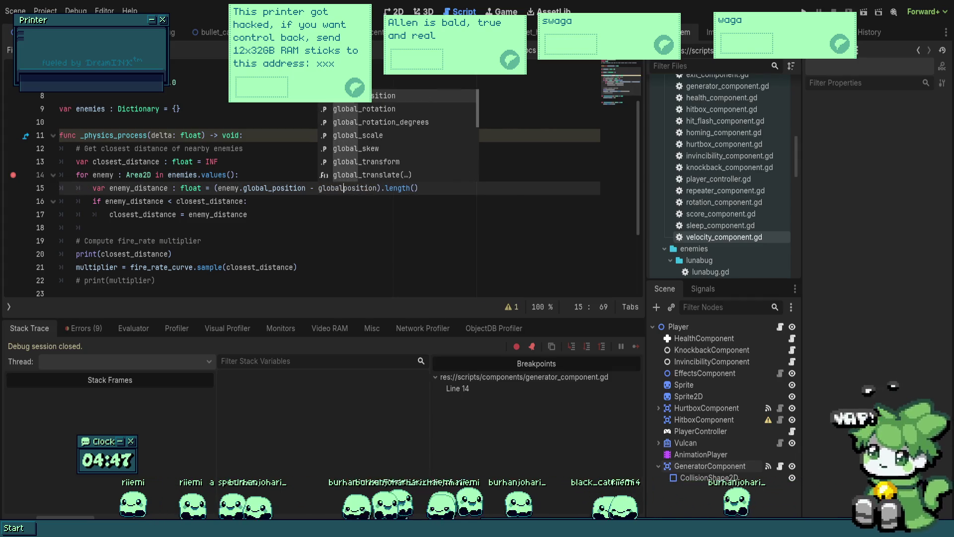
click(347, 222)
Run the game, remove the line 14 breakpoint, resume, fly toward enemies, then stop
key(F5)
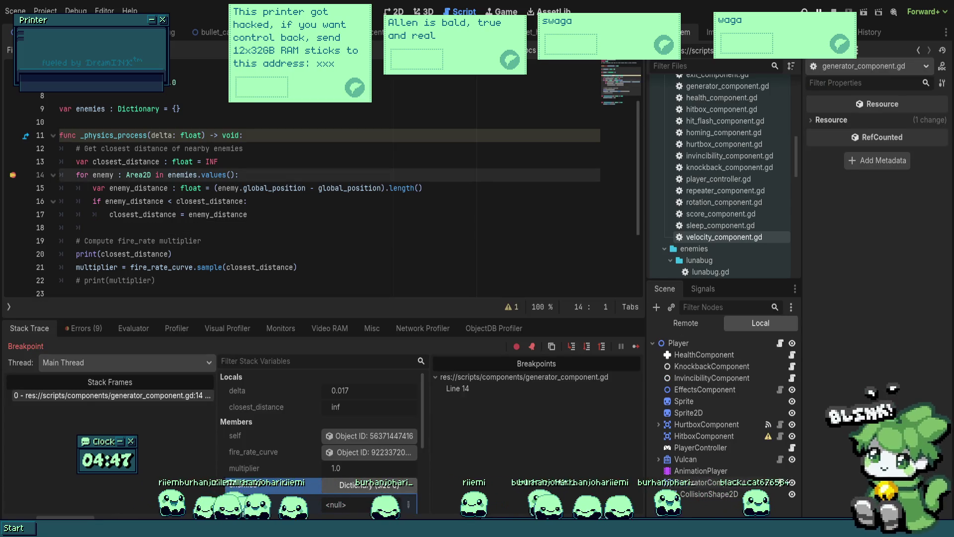
key(F9)
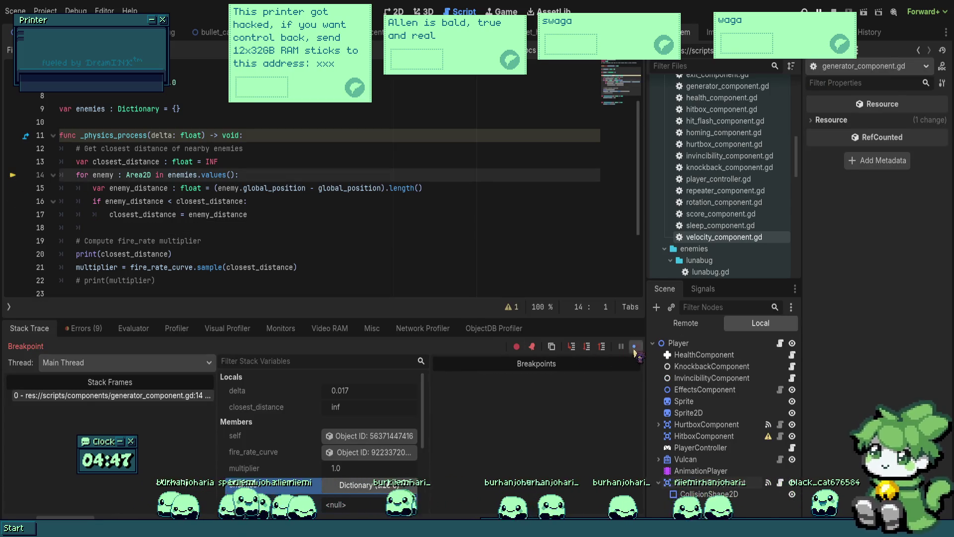
click(634, 348)
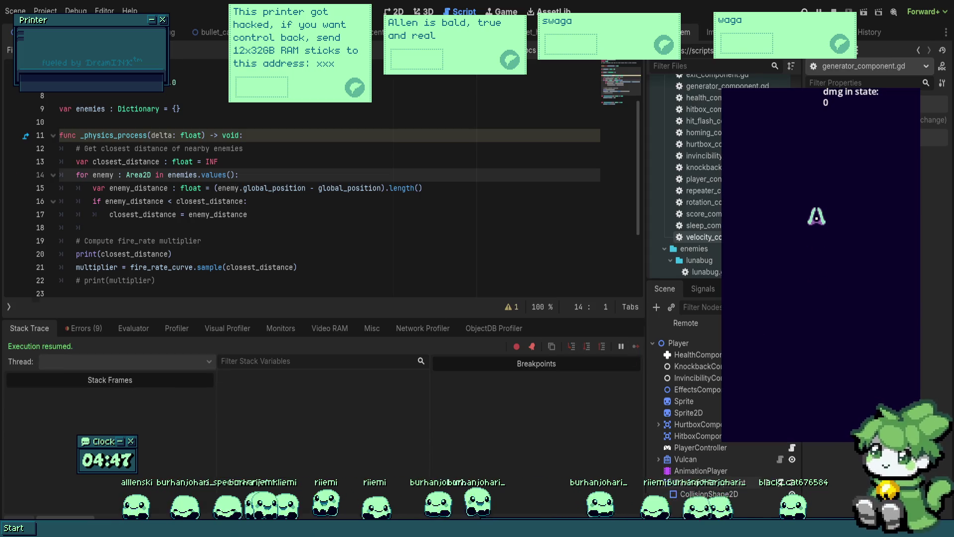
click(830, 313)
key(Up)
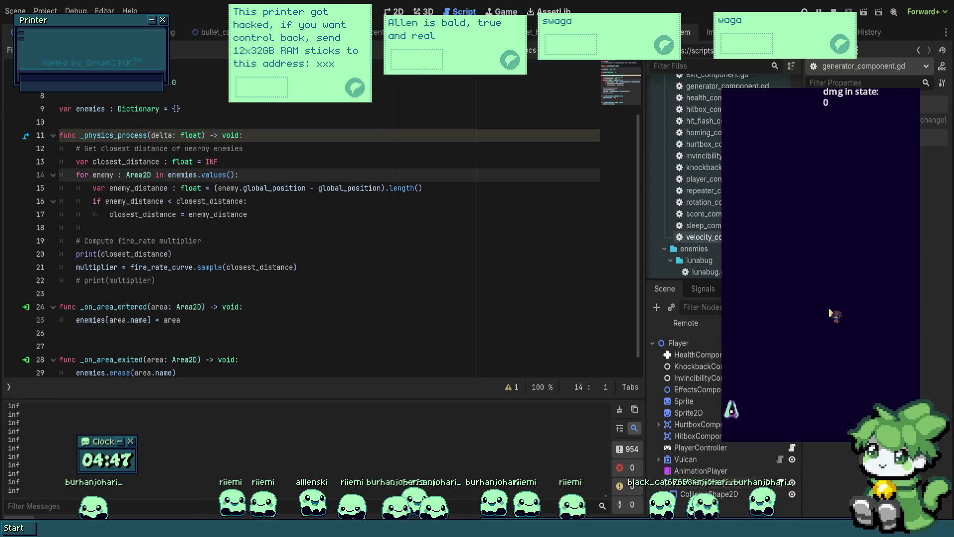
key(F8)
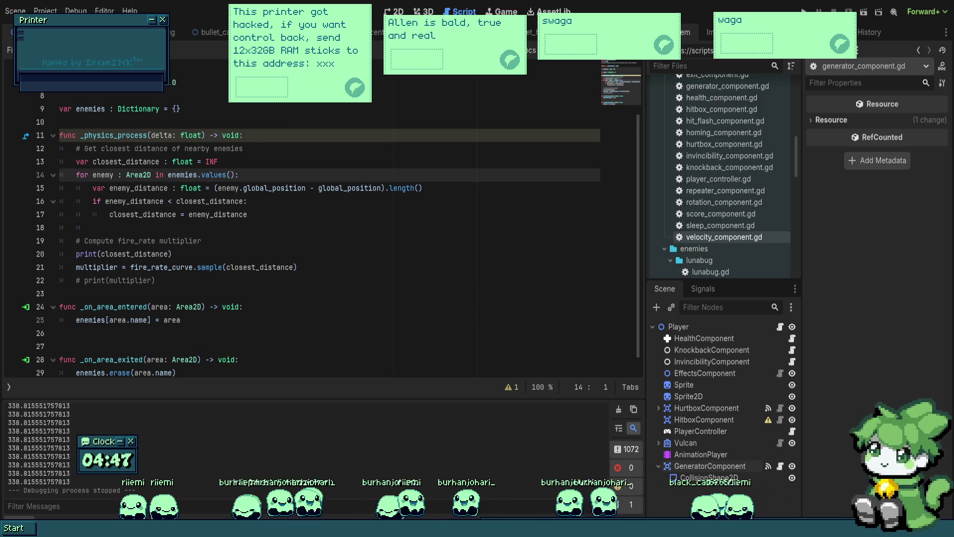
Uncomment the print(multiplier) line in the generator script
click(270, 294)
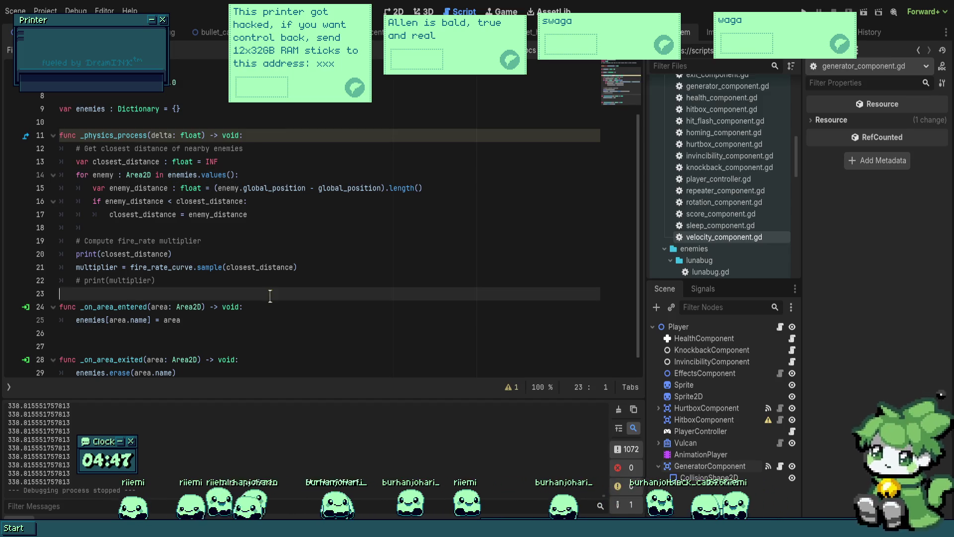
click(145, 267)
click(97, 280)
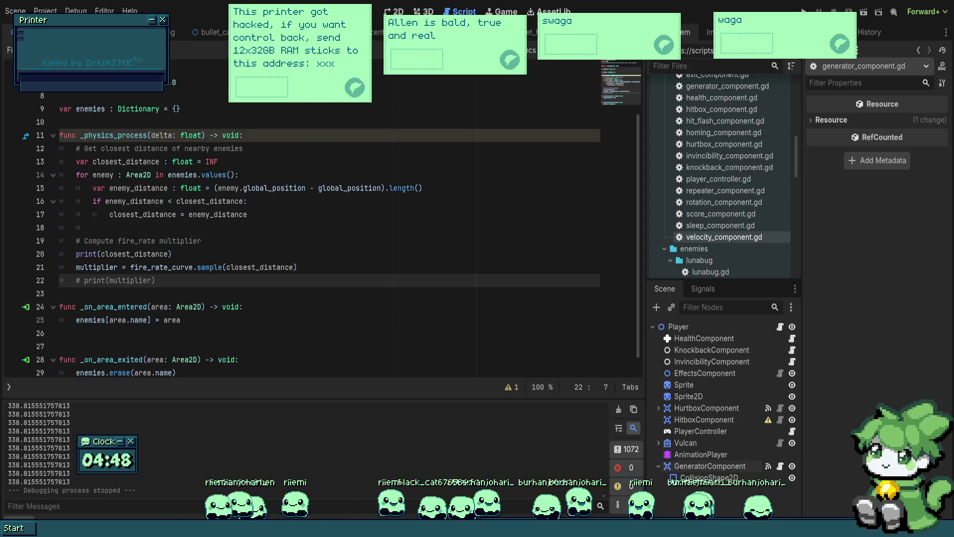
key(BackSpace)
key(BackSpace)
click(151, 268)
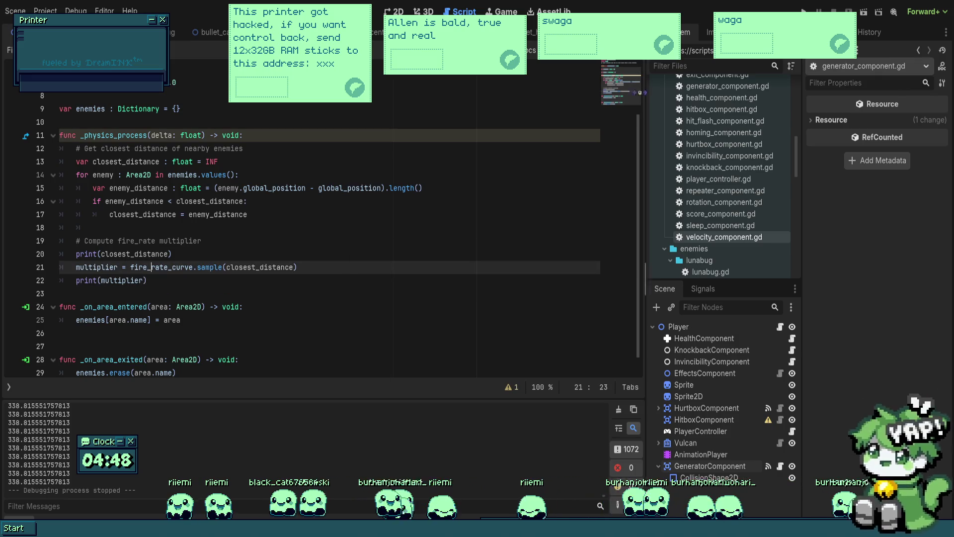
Run the game and open the Lunabug enemy's lunabug.gd script
click(433, 191)
key(F5)
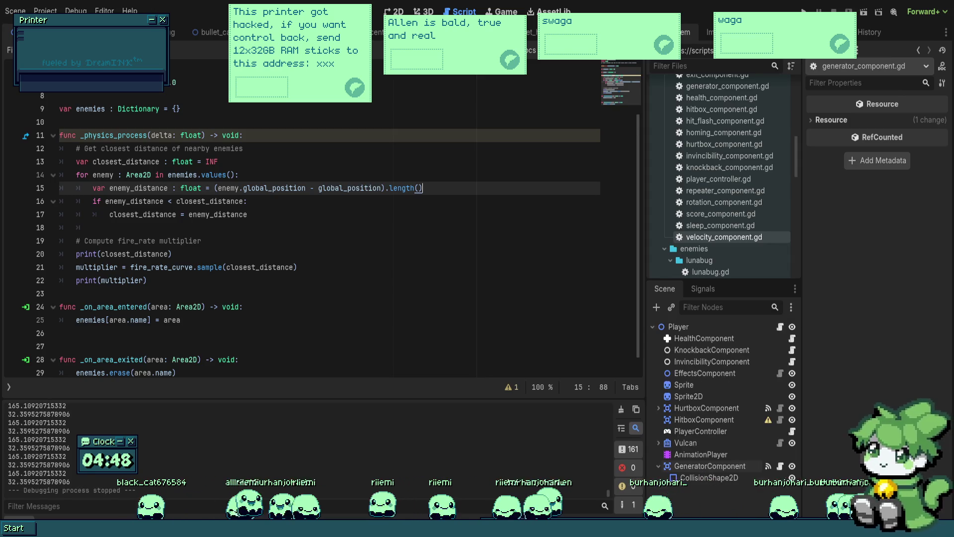
click(772, 327)
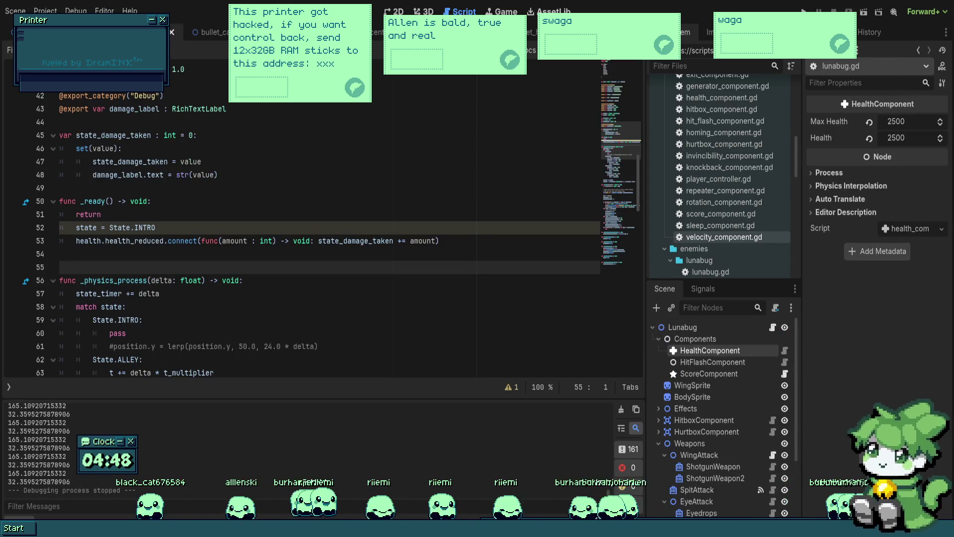
Delete the early return line from Lunabug's _ready() function
double_click(90, 214)
key(BackSpace)
key(BackSpace)
key(BackSpace)
click(219, 175)
Play the game and fly the ship around the boss to test the fight
click(803, 11)
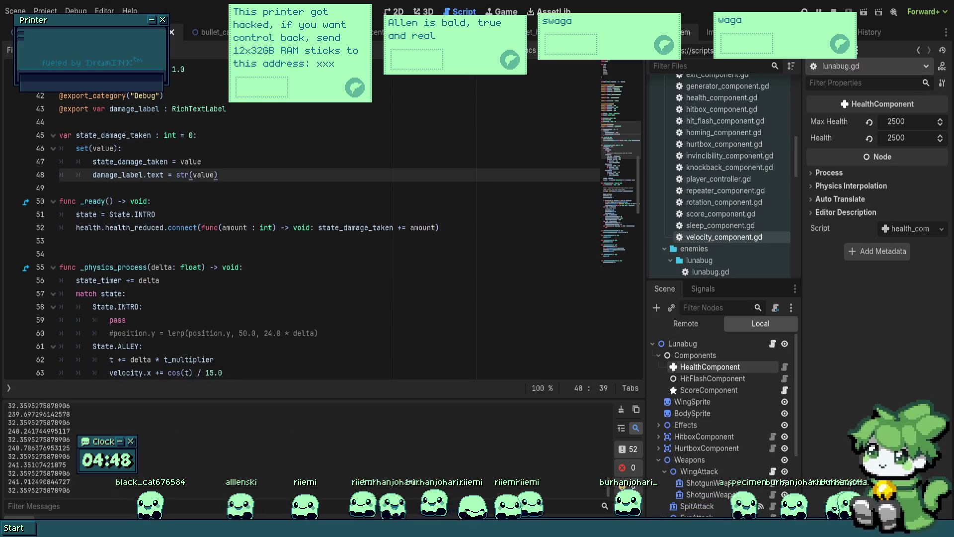
key(Left)
key(Down)
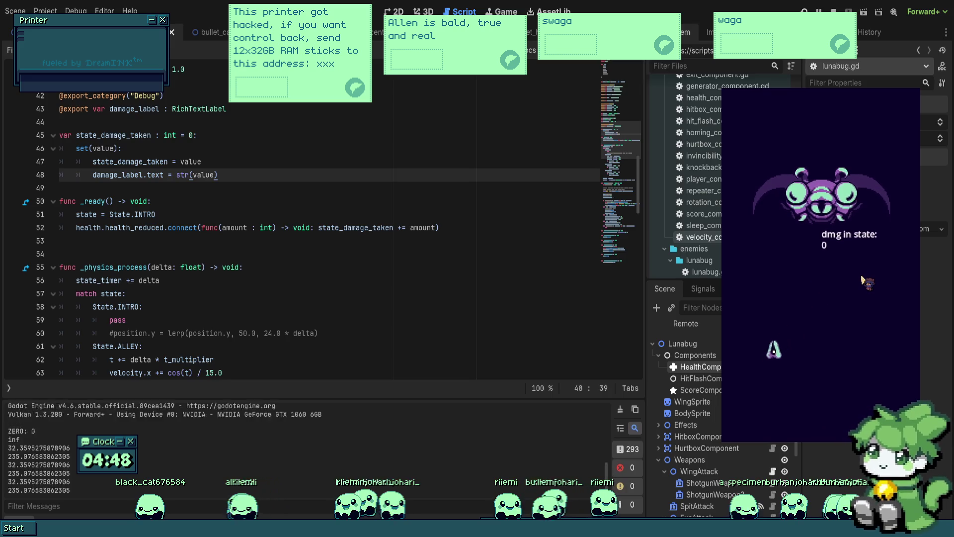
key(Right)
key(Up)
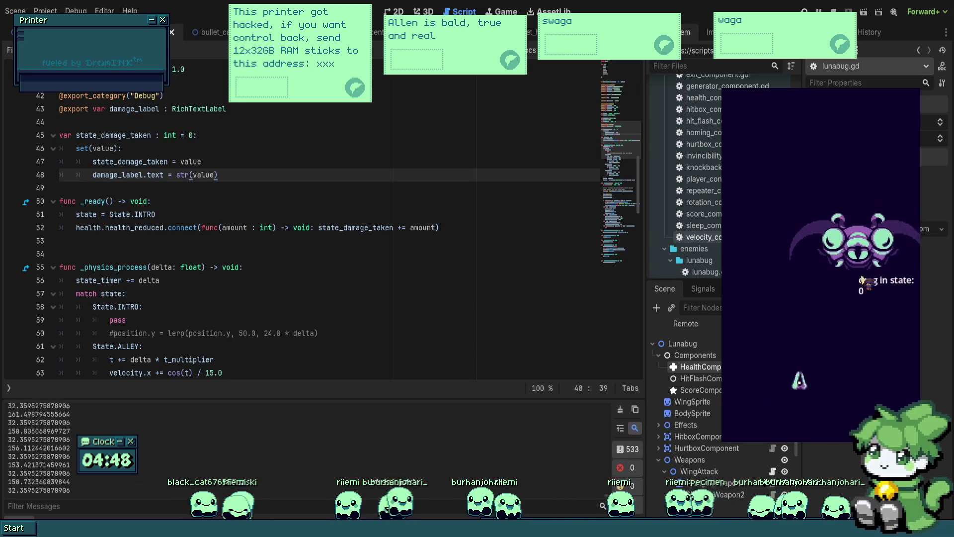
key(Left)
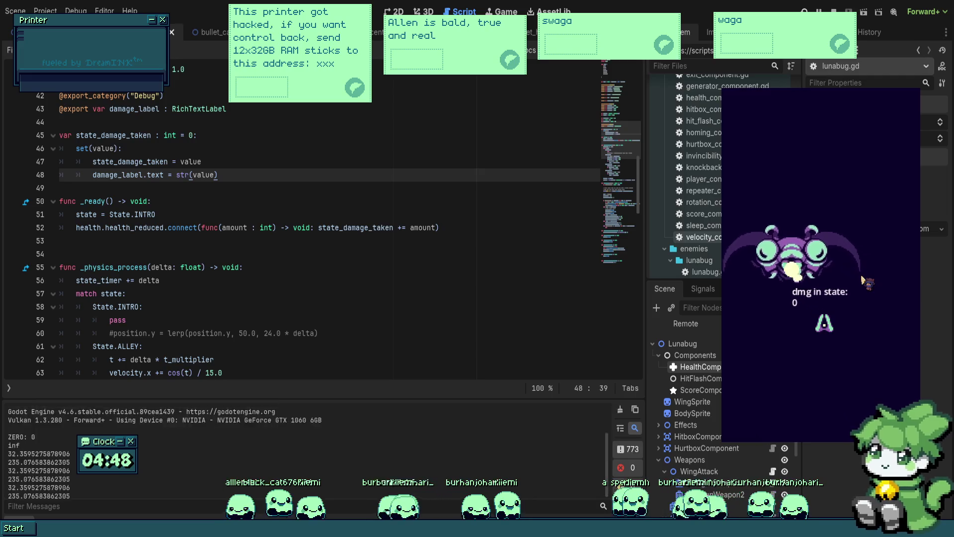
key(Up)
key(Right)
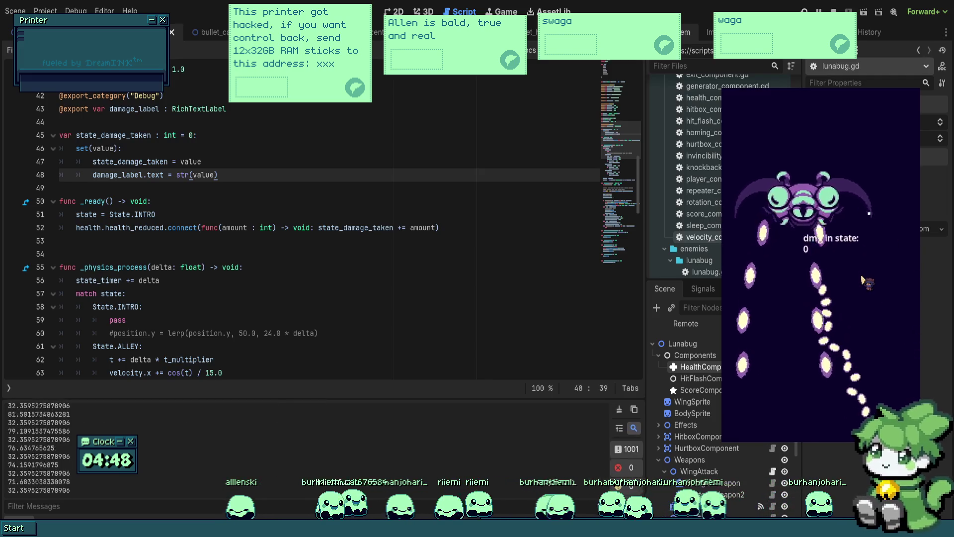
key(Left)
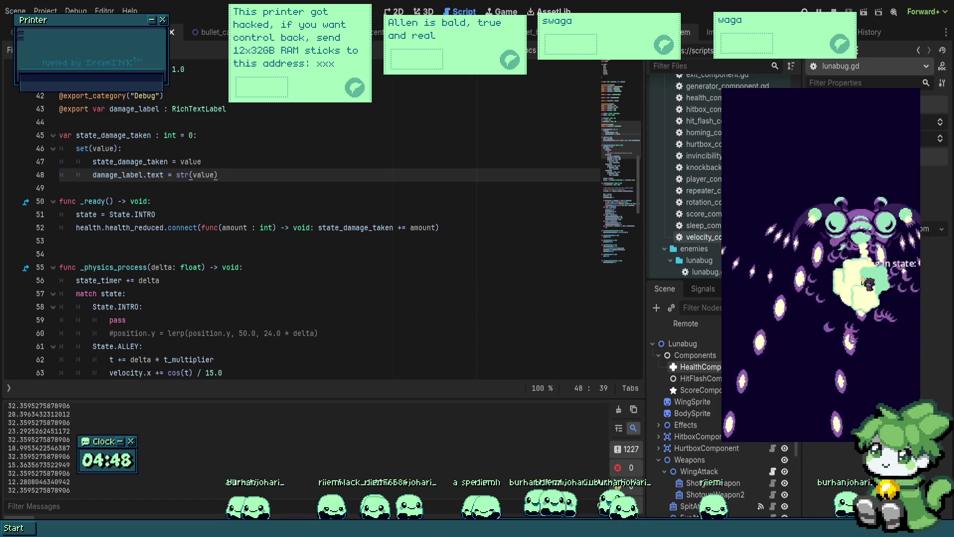
key(Left)
key(Down)
key(Right)
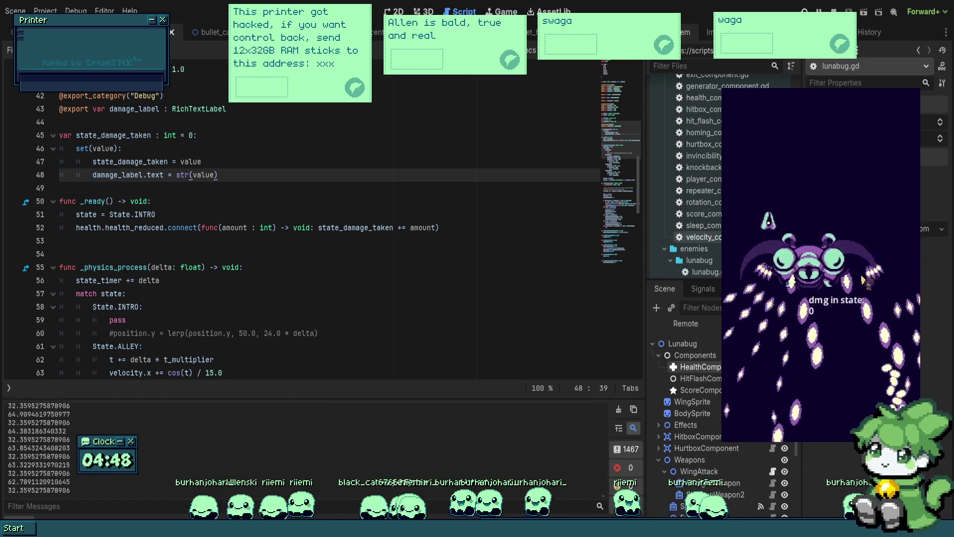
key(Down)
key(Left)
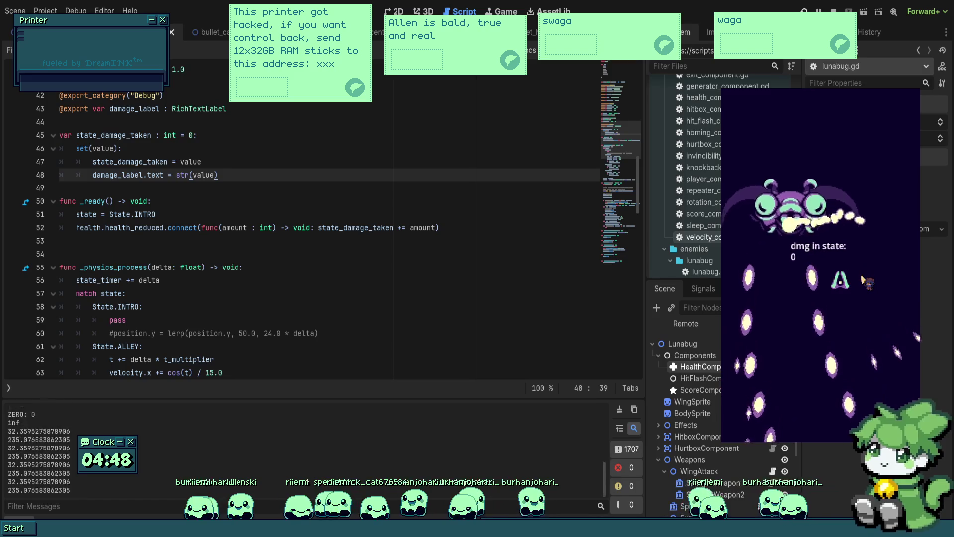
key(Up)
key(Right)
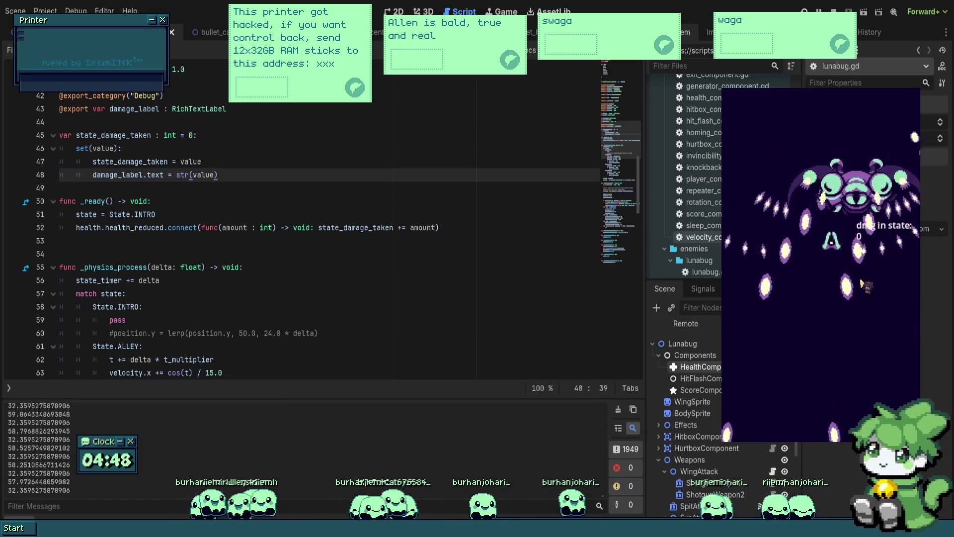
Restart the boss fight for another pass, stop it, and return to the 2D view
key(F5)
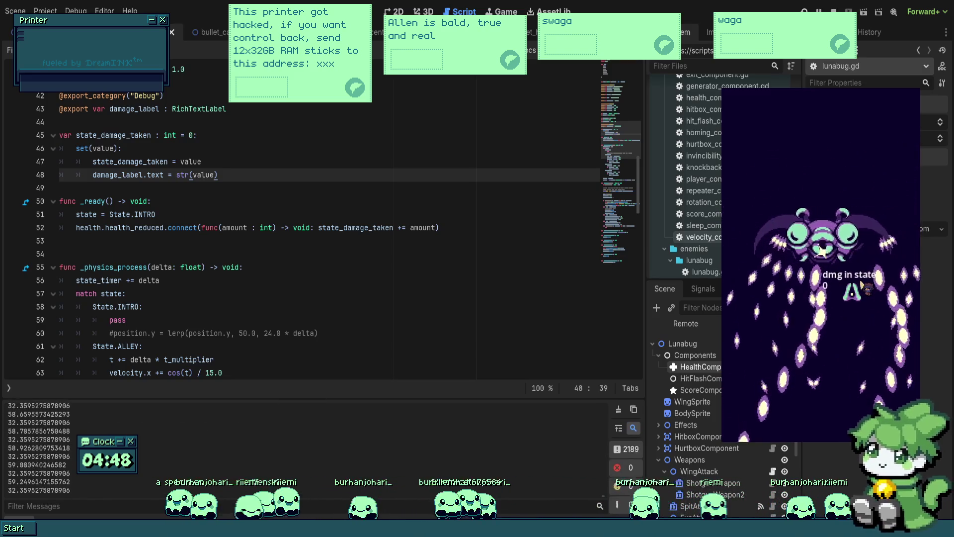
key(Up)
key(Left)
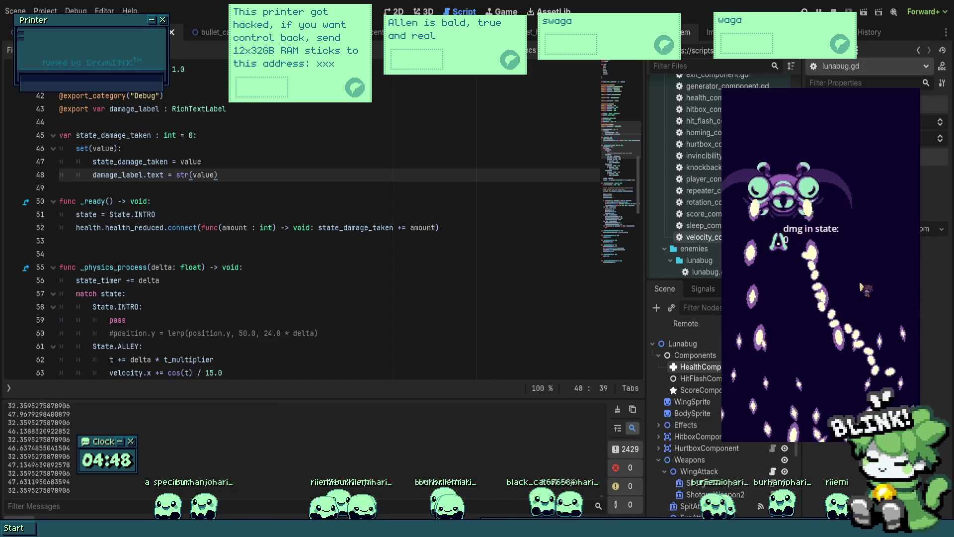
key(Right)
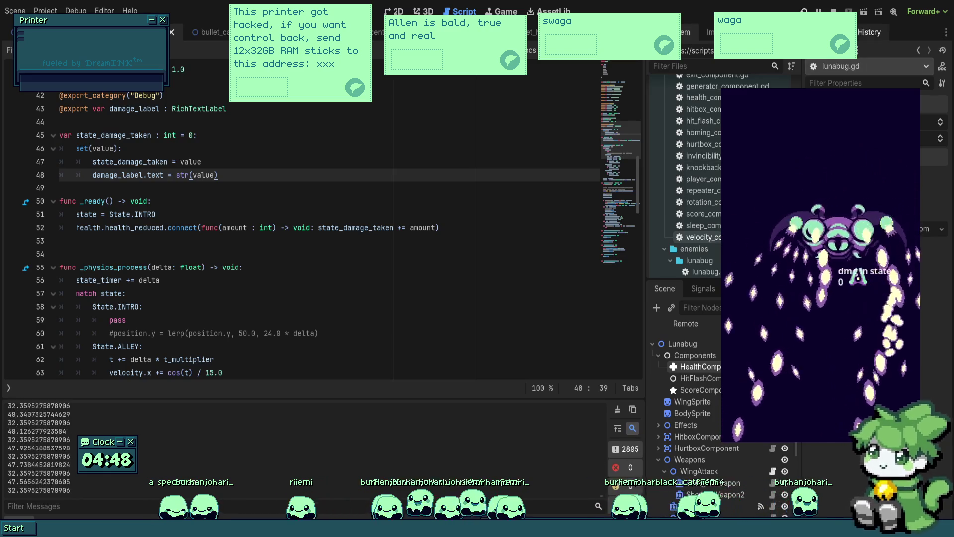
key(F8)
key(ctrl+F1)
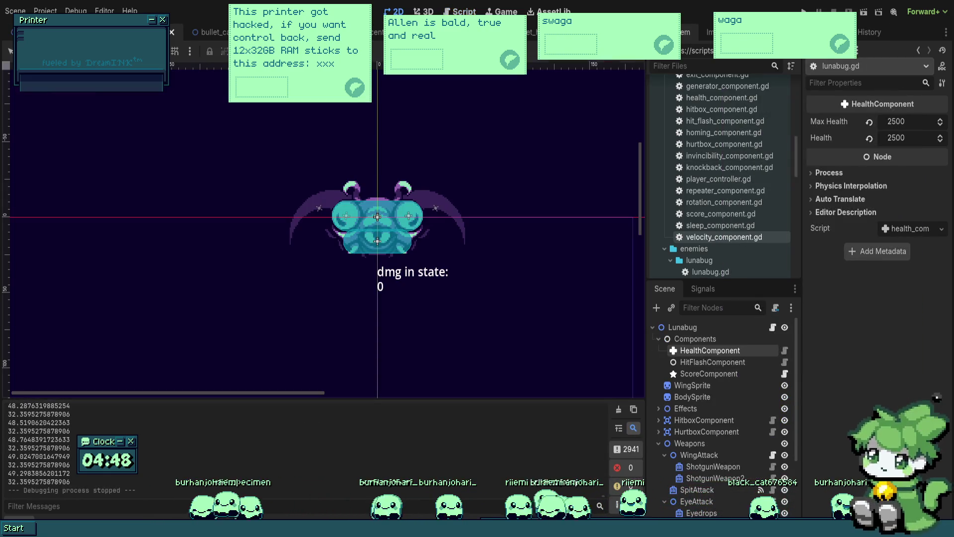
In the Player scene, select the GeneratorComponent to show its fire-rate curve
click(144, 32)
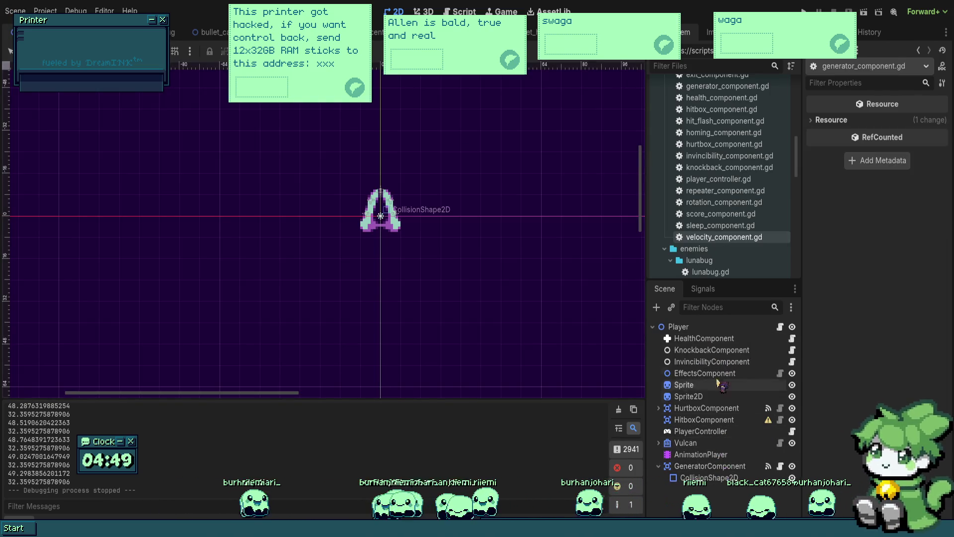
click(696, 328)
click(710, 465)
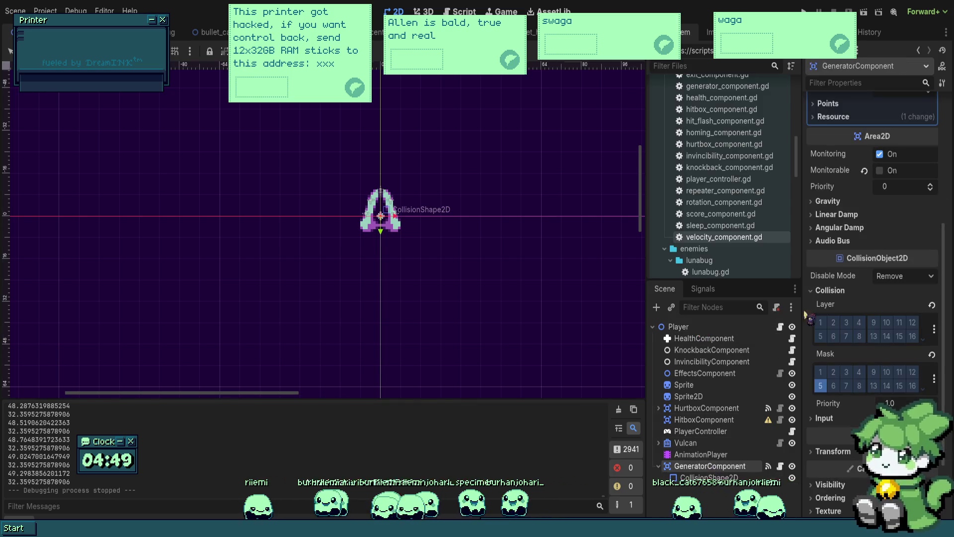
click(904, 130)
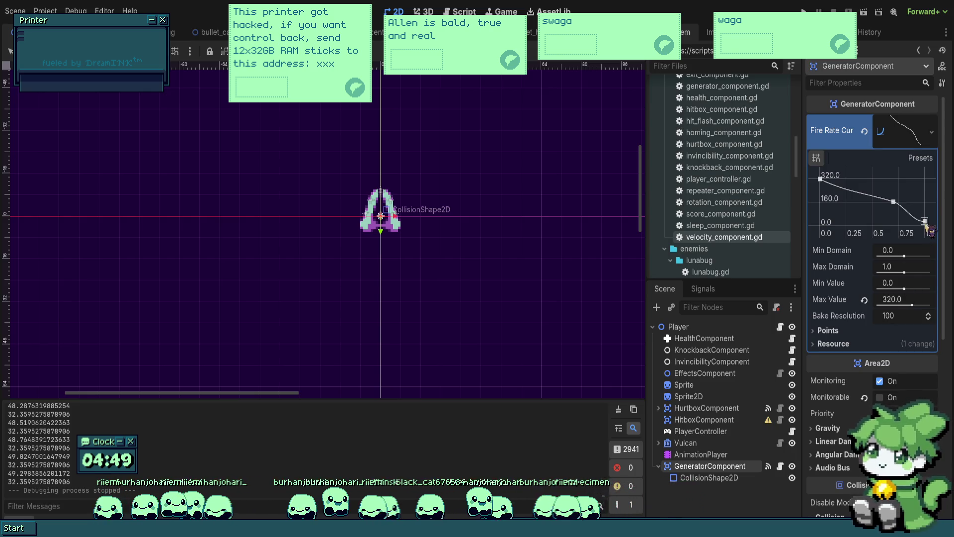
Set the fire-rate curve's Min Value to 0 and reposition its last point
drag(924, 226, 931, 234)
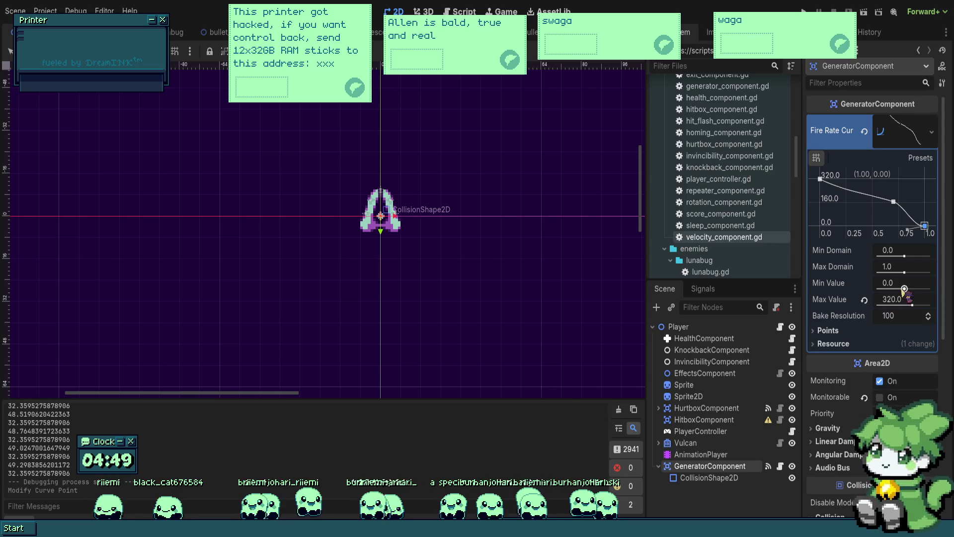
click(909, 304)
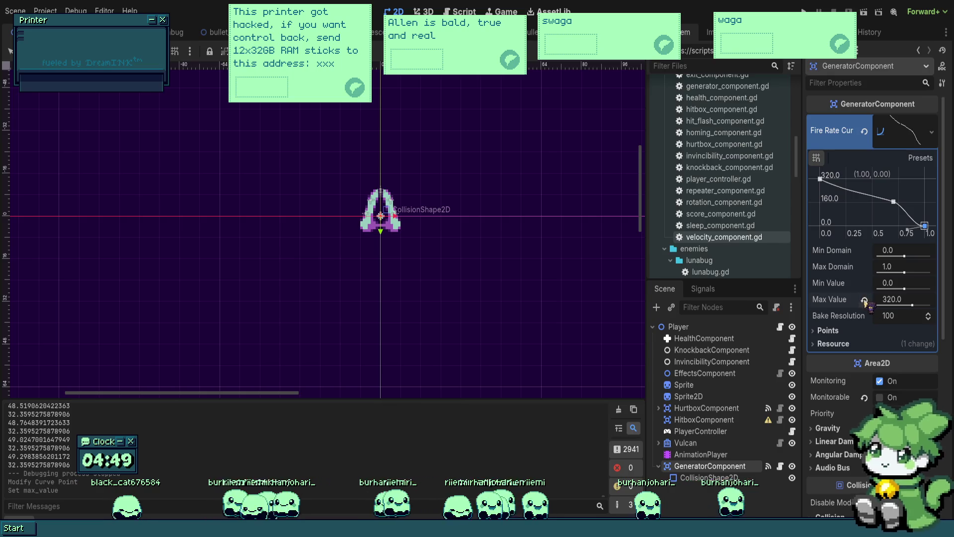
click(905, 288)
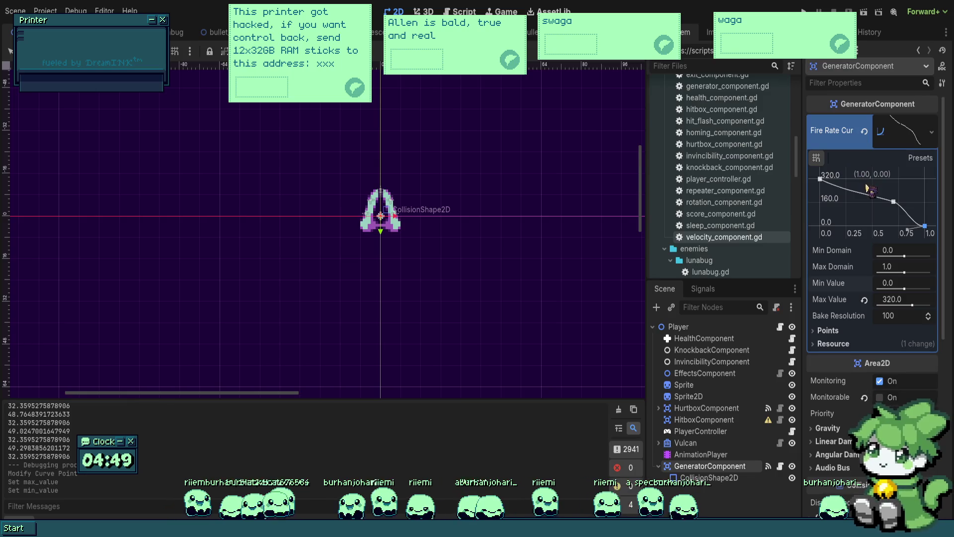
click(892, 282)
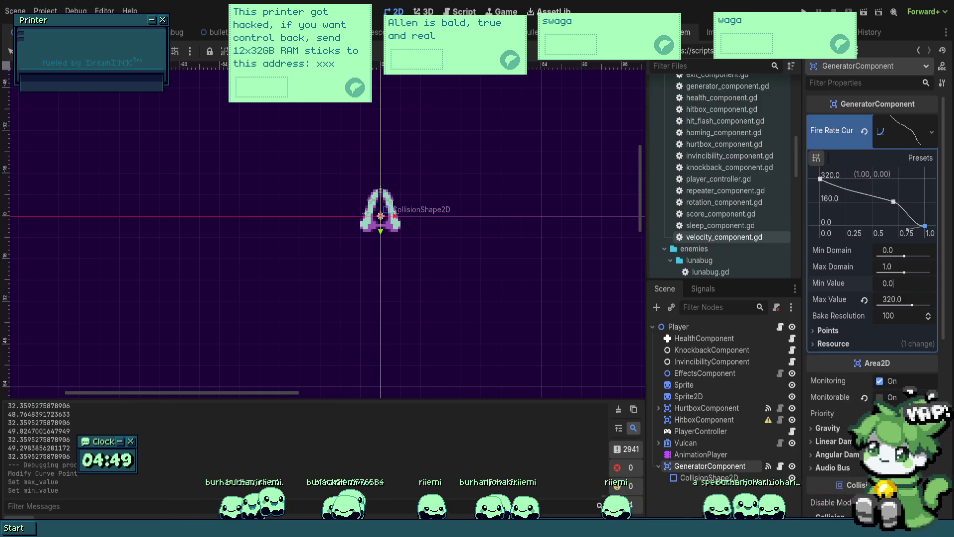
key(Return)
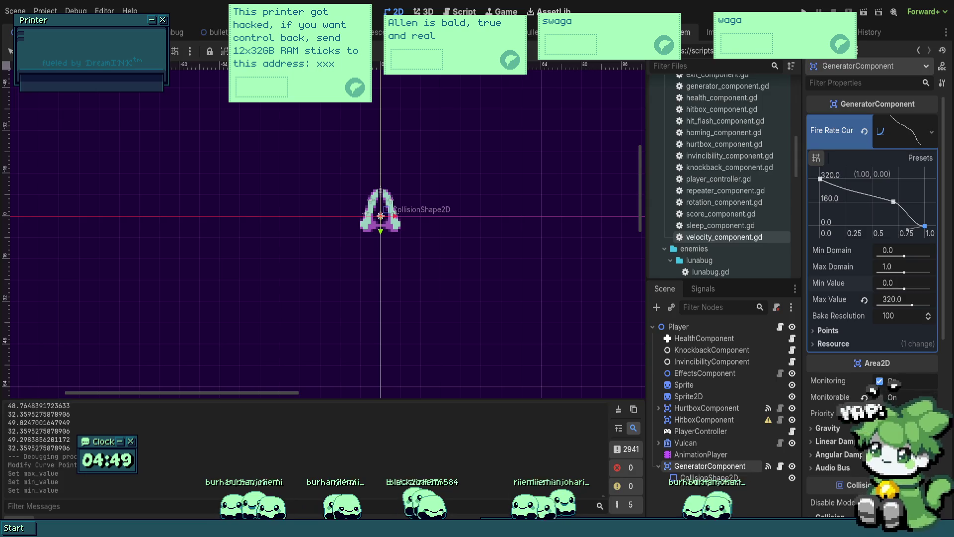
mouse_move(929, 225)
mouse_down()
mouse_move(937, 173)
mouse_move(925, 225)
mouse_up()
Undo the accidental GeneratorComponent move, save the scene, and expand the curve's Points list
mouse_move(486, 260)
mouse_down()
mouse_move(494, 258)
mouse_move(443, 300)
mouse_up()
key(ctrl+z)
key(ctrl+s)
click(828, 330)
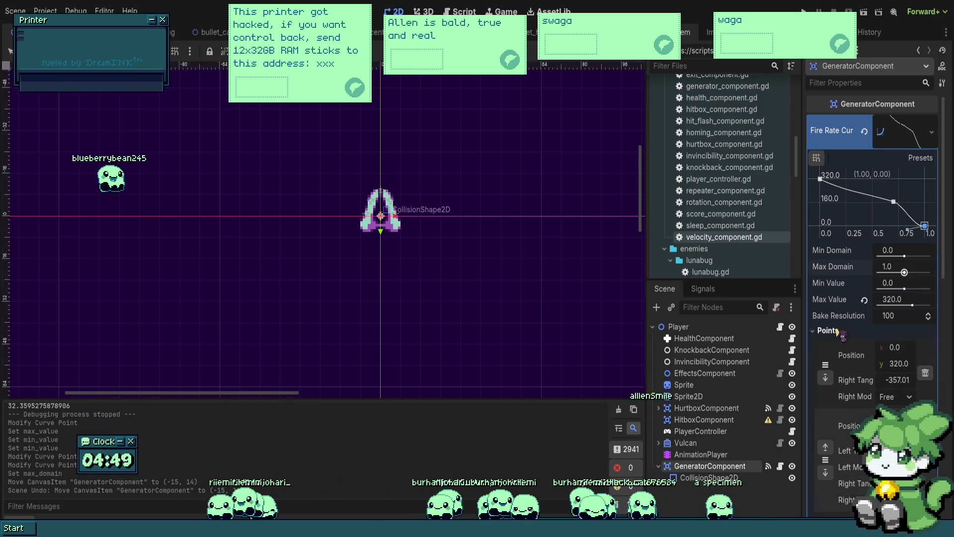
Flip the curve to rise: first point down to 0, last point up to 320
click(925, 376)
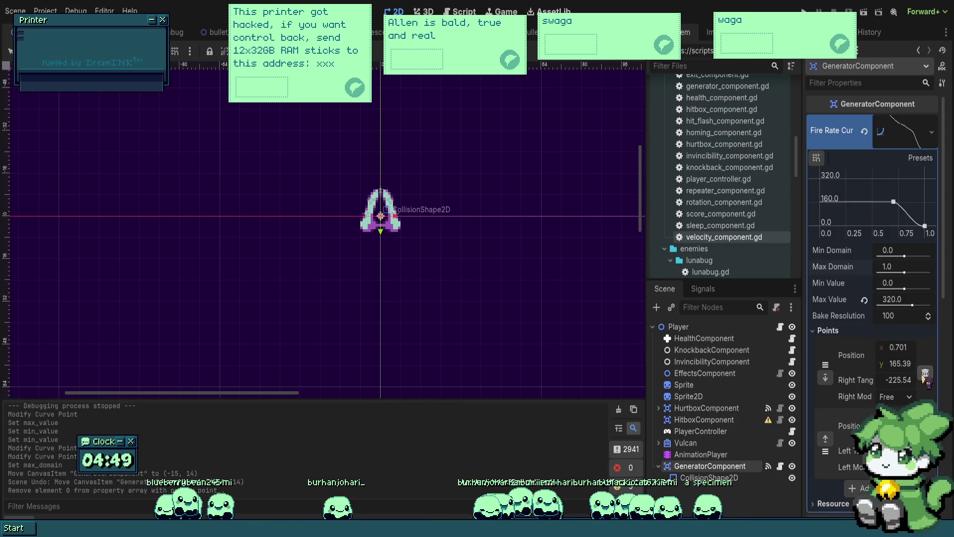
key(ctrl+z)
click(924, 377)
key(ctrl+z)
drag(821, 178, 815, 250)
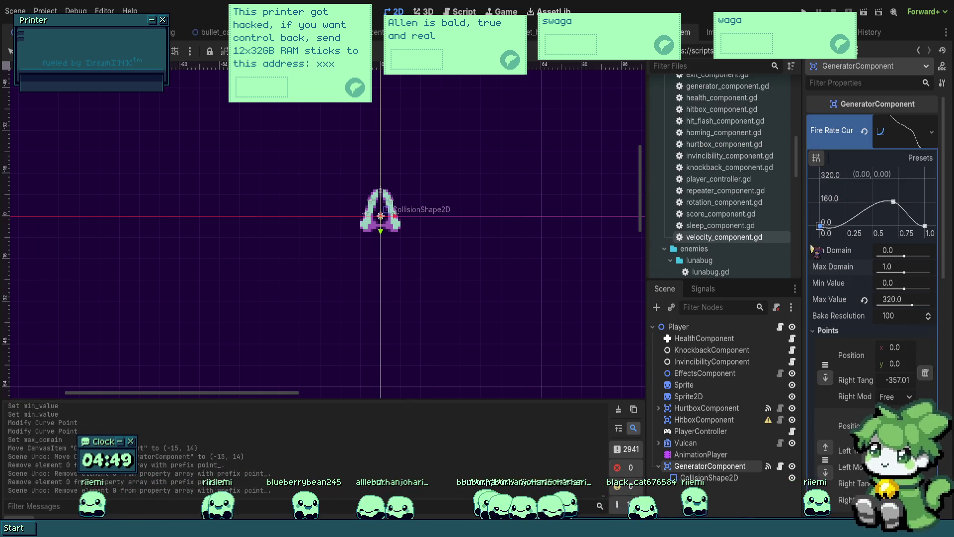
drag(925, 225, 933, 164)
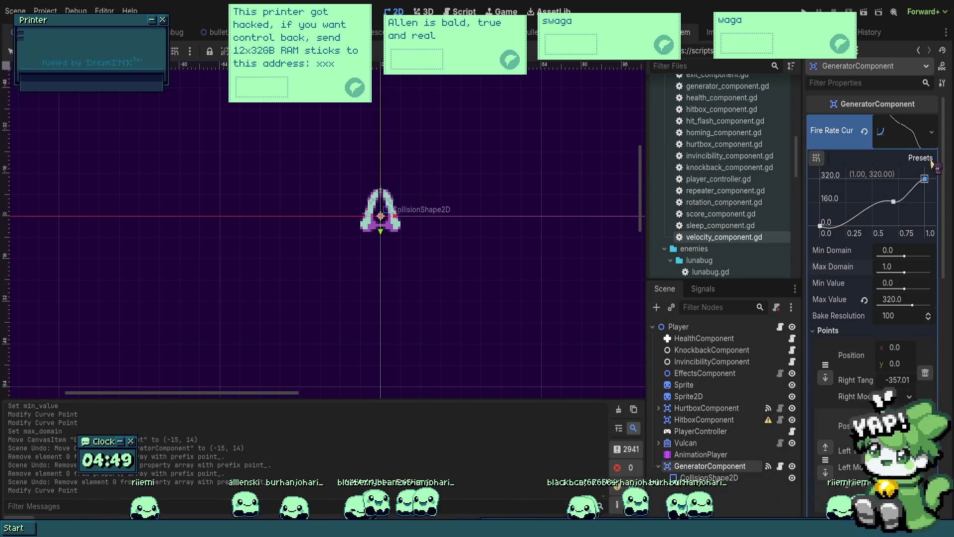
Move the middle point left to about 0.48 and steepen the start and middle tangents
click(933, 164)
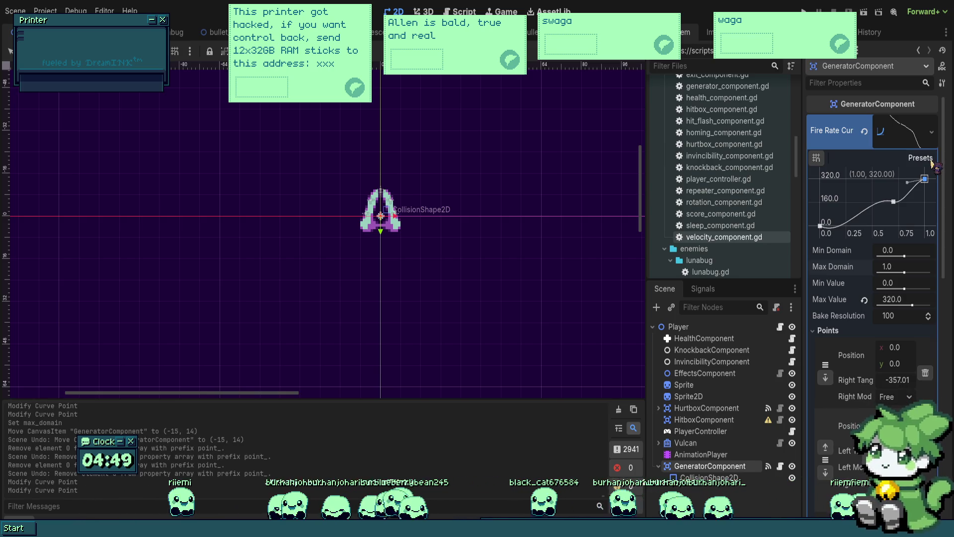
click(891, 203)
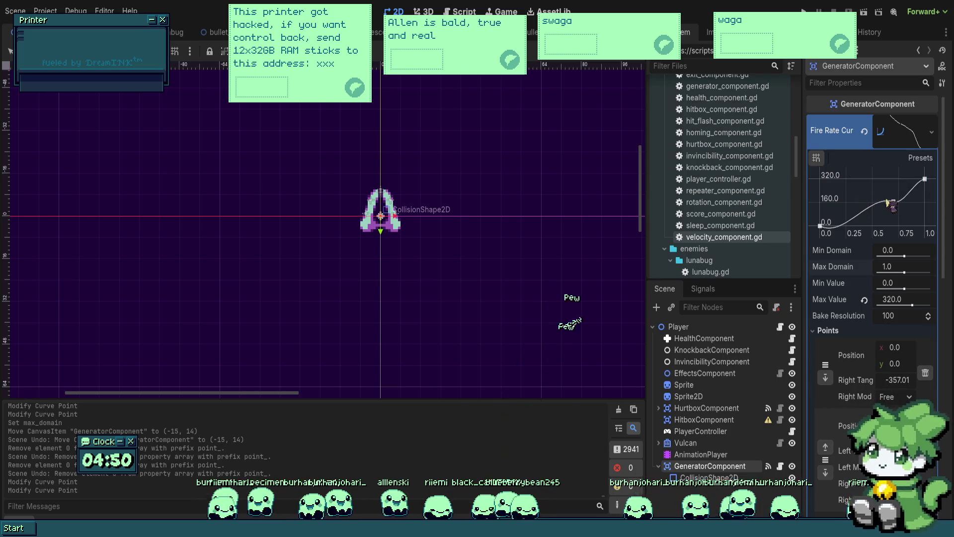
drag(891, 203, 871, 202)
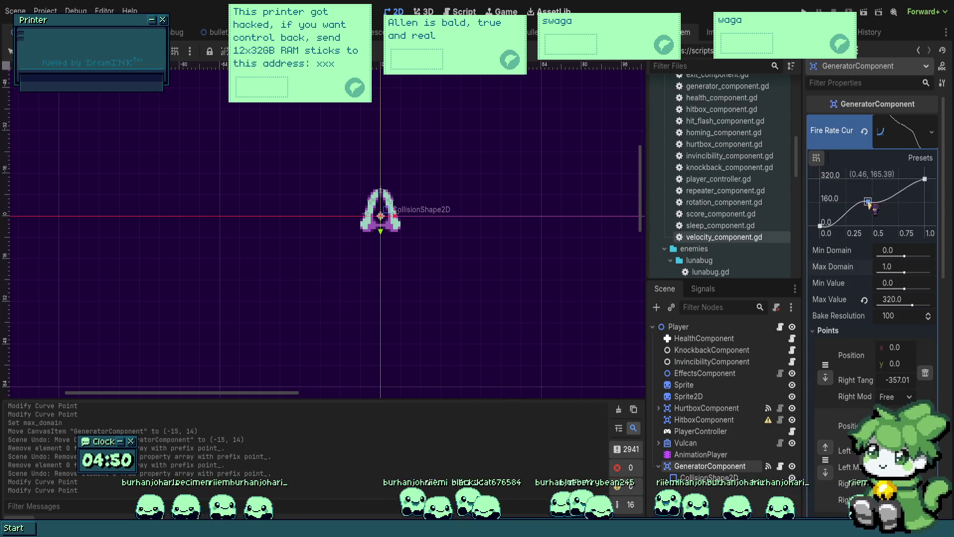
click(820, 226)
mouse_move(836, 224)
mouse_down()
mouse_move(851, 227)
mouse_move(867, 204)
mouse_move(885, 203)
mouse_up()
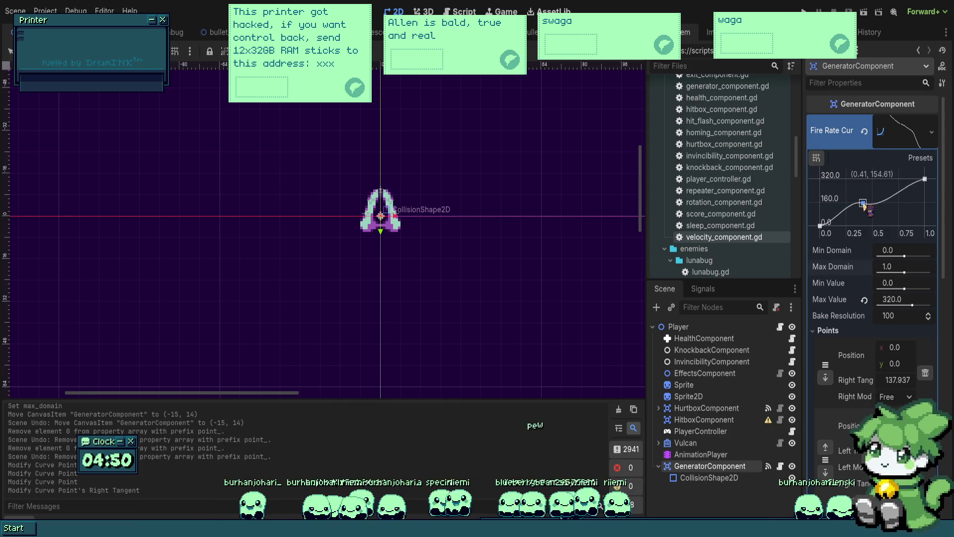
click(864, 204)
drag(879, 203, 883, 202)
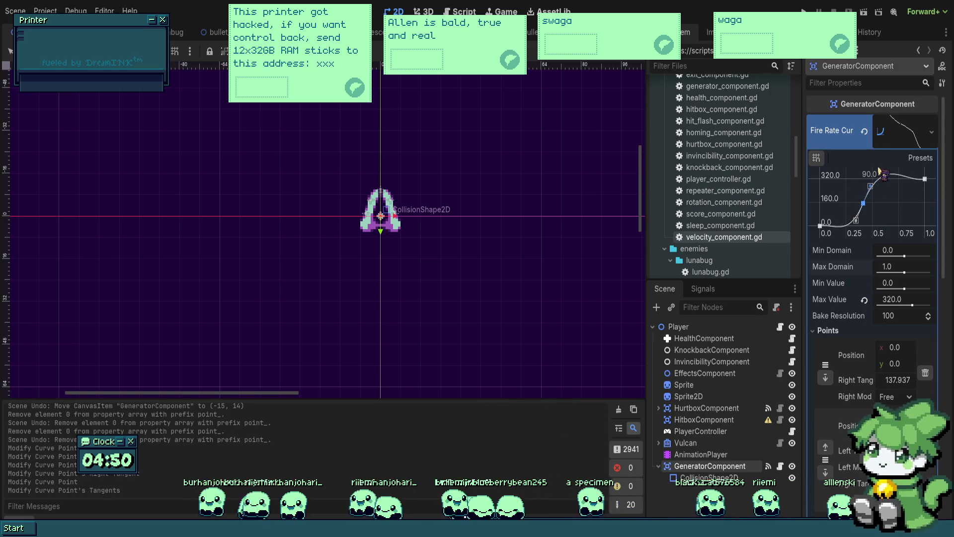
drag(878, 181, 878, 182)
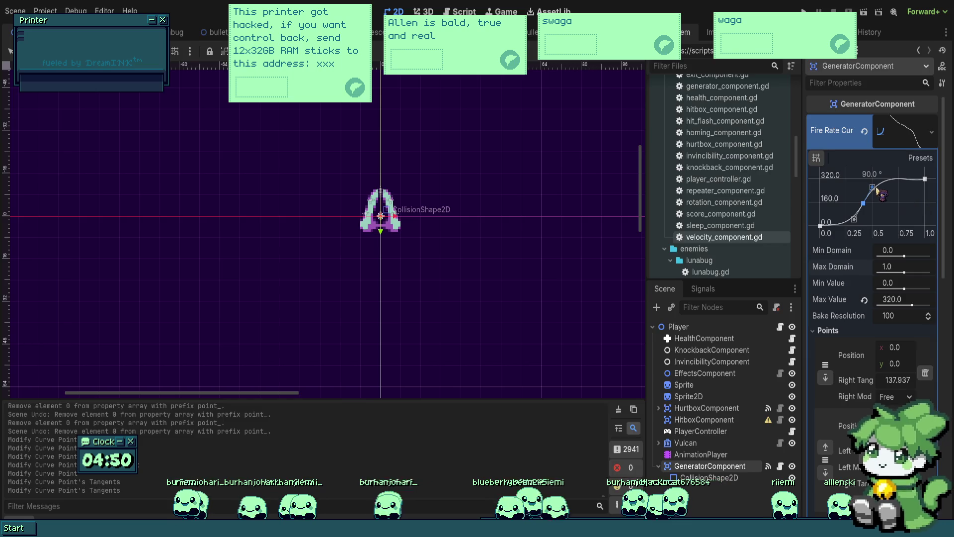
click(875, 191)
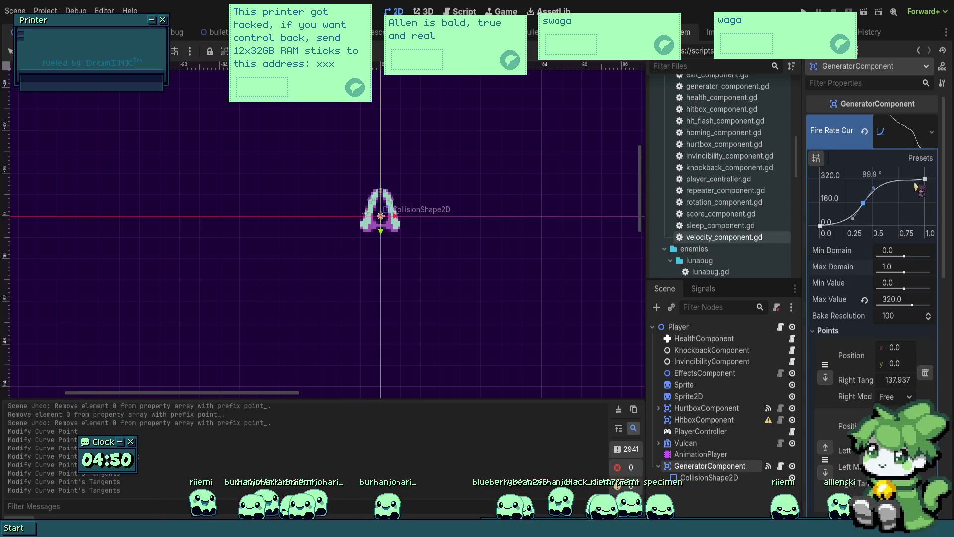
Adjust the right end point and middle tangents, discarding accidentally added points
drag(927, 183, 912, 195)
click(925, 179)
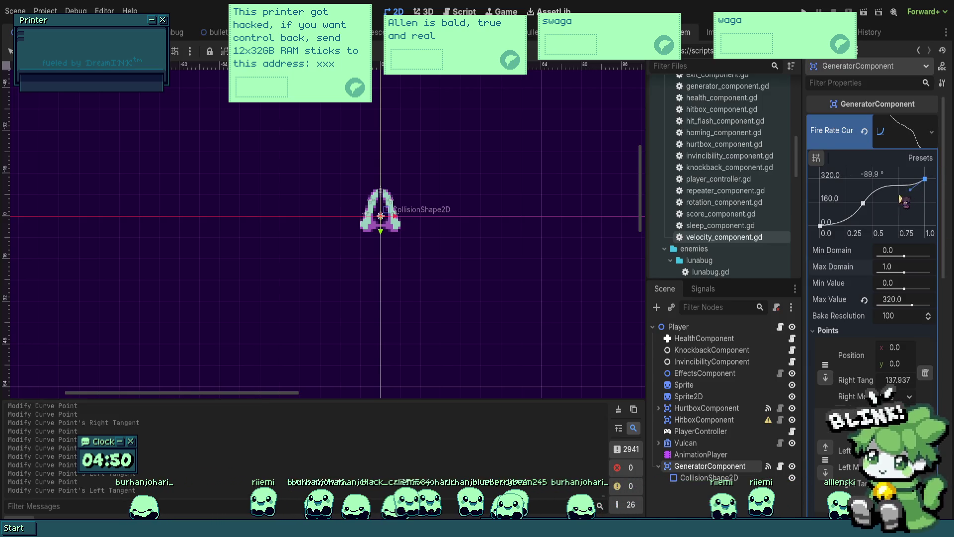
click(865, 205)
key(ctrl+z)
drag(876, 192, 865, 203)
click(891, 209)
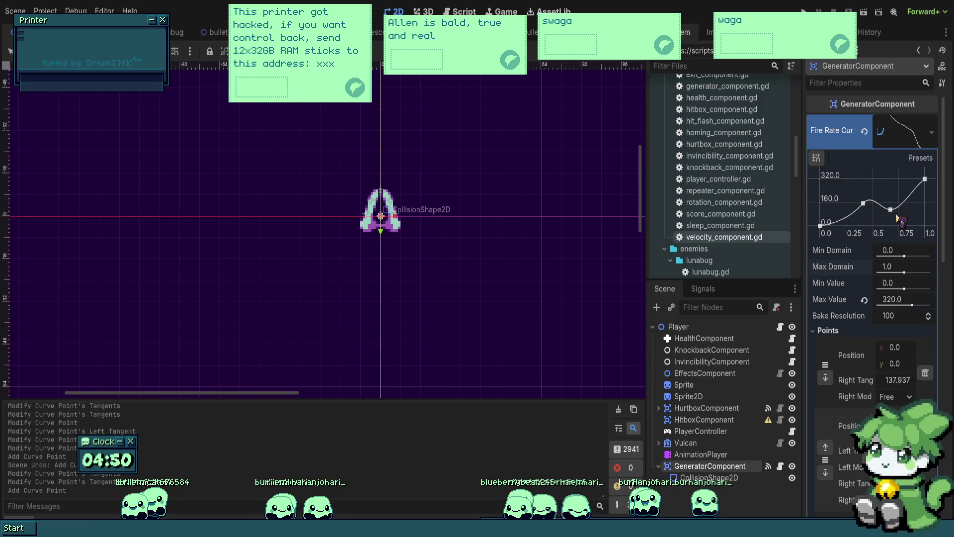
key(ctrl+z)
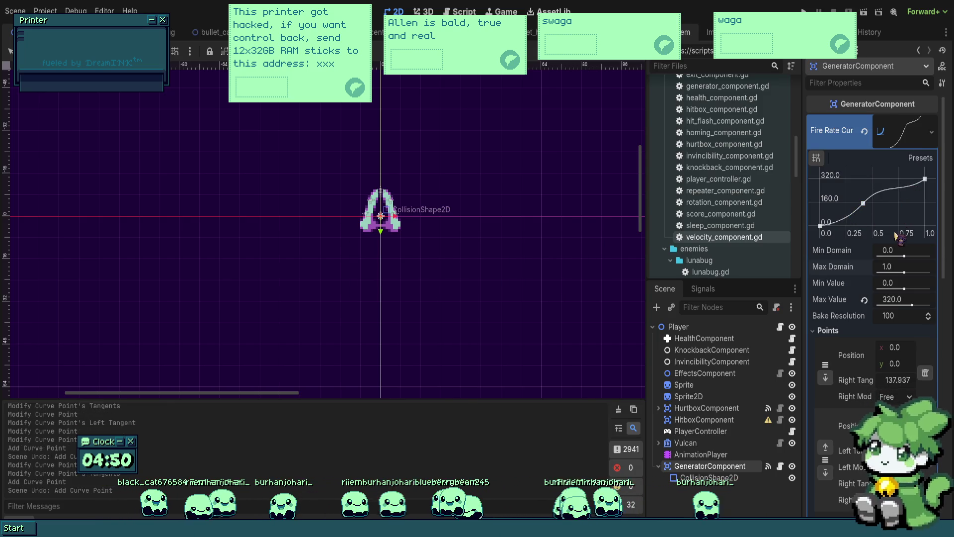
key(F5)
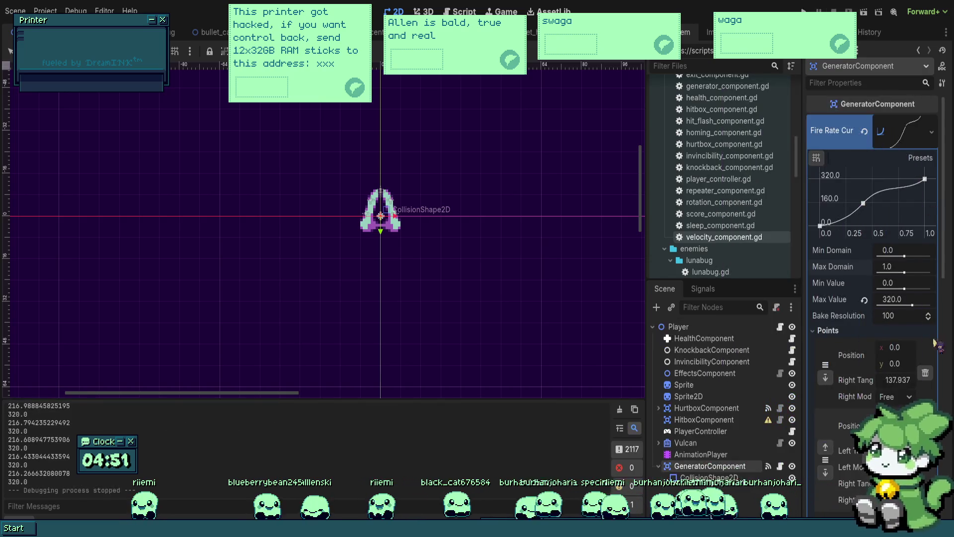
click(909, 300)
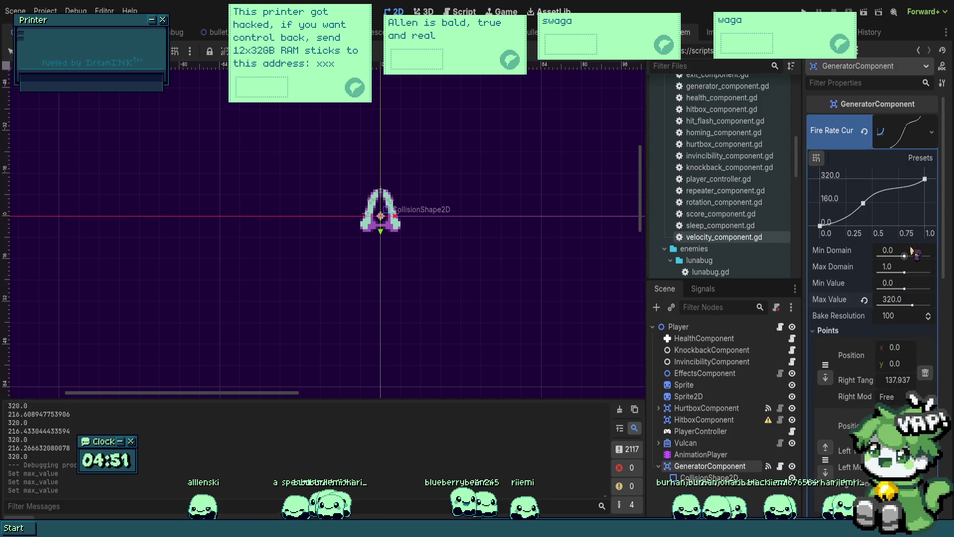
Turn off grid snapping, apply the Ease In preset, and set Max Value to 1.0
click(817, 161)
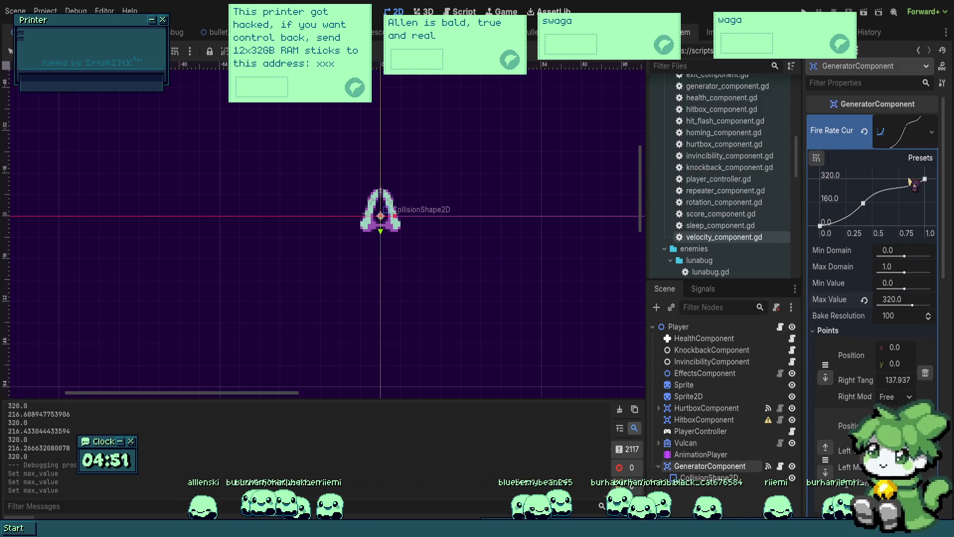
click(907, 204)
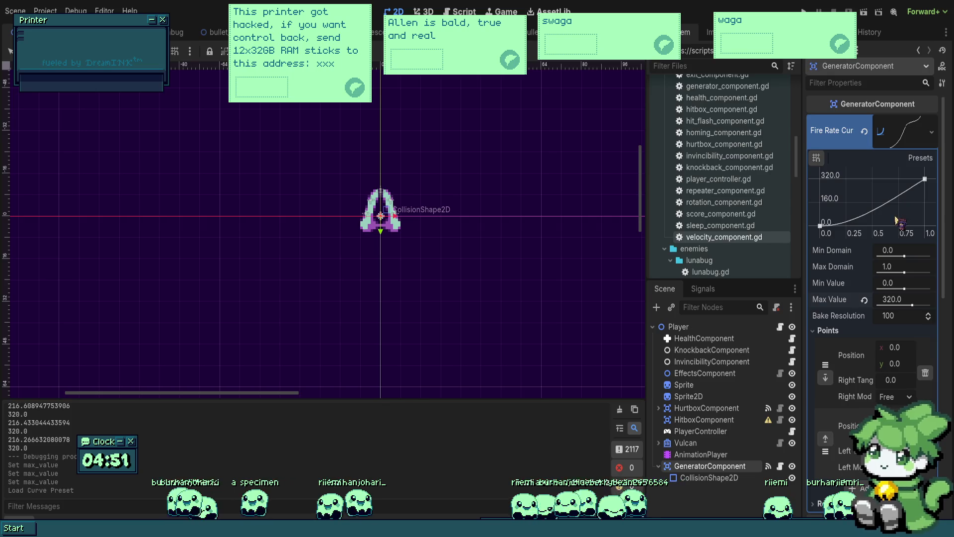
mouse_move(925, 179)
mouse_down()
mouse_move(927, 246)
mouse_move(925, 179)
mouse_up()
click(864, 300)
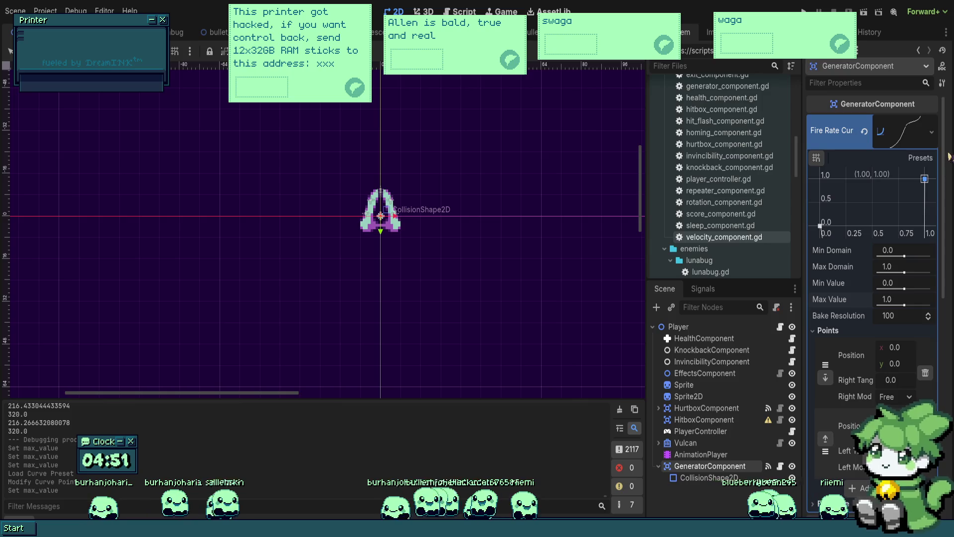
Reload the Ease In preset, add a midpoint near (0.43, 0.54), then save and run
drag(820, 225, 839, 191)
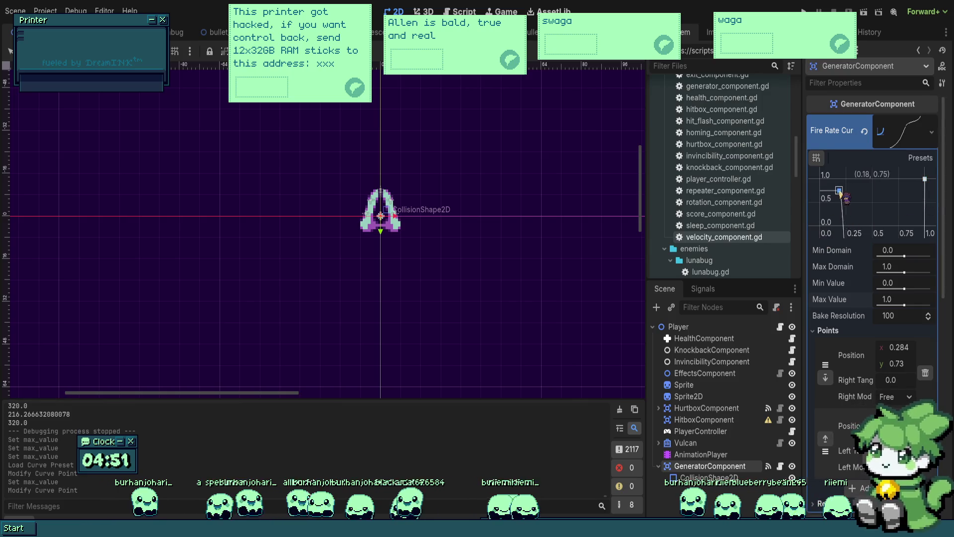
click(920, 199)
mouse_move(883, 213)
mouse_down()
mouse_move(882, 199)
mouse_move(867, 204)
mouse_move(877, 191)
mouse_move(867, 200)
mouse_up()
key(ctrl+s)
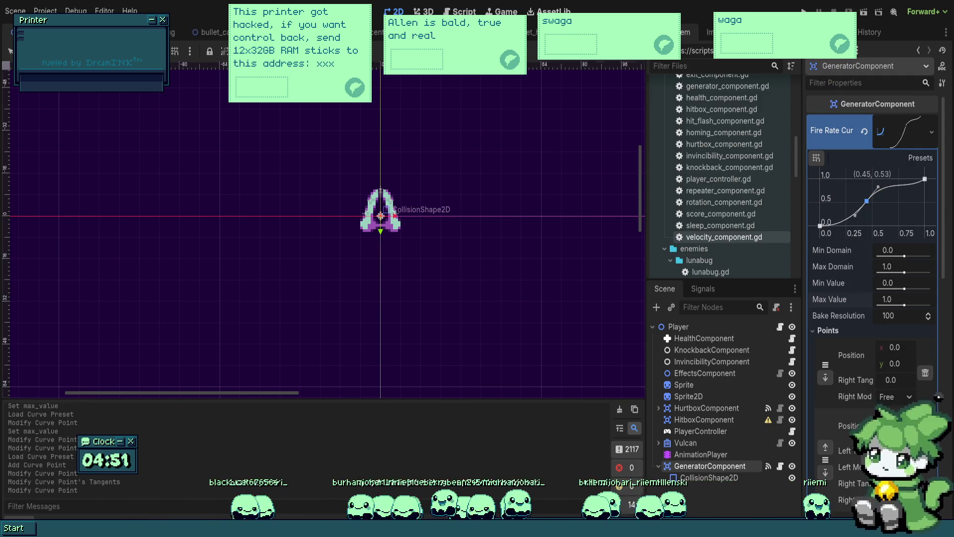
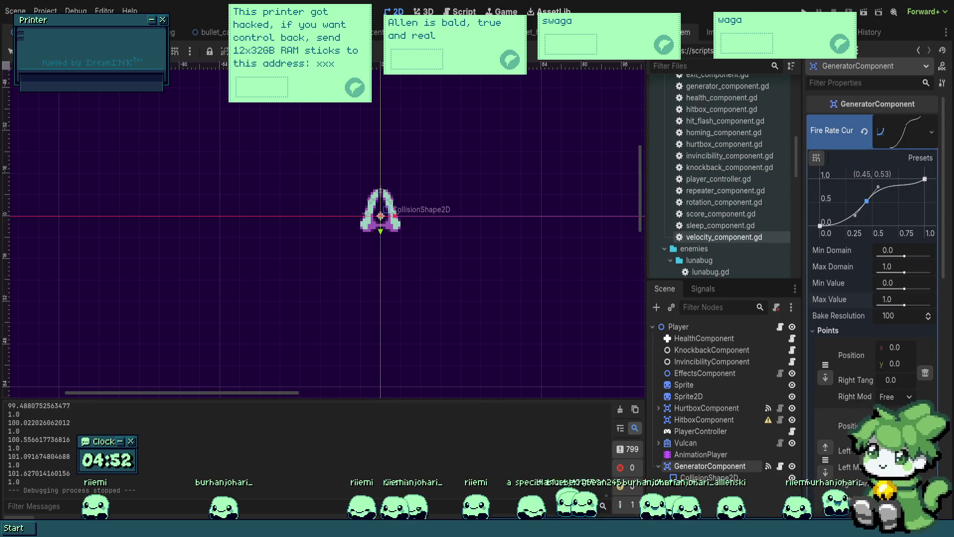
In generator_component.gd, change the curve sample to closest_distance / max_range
key(ctrl+F3)
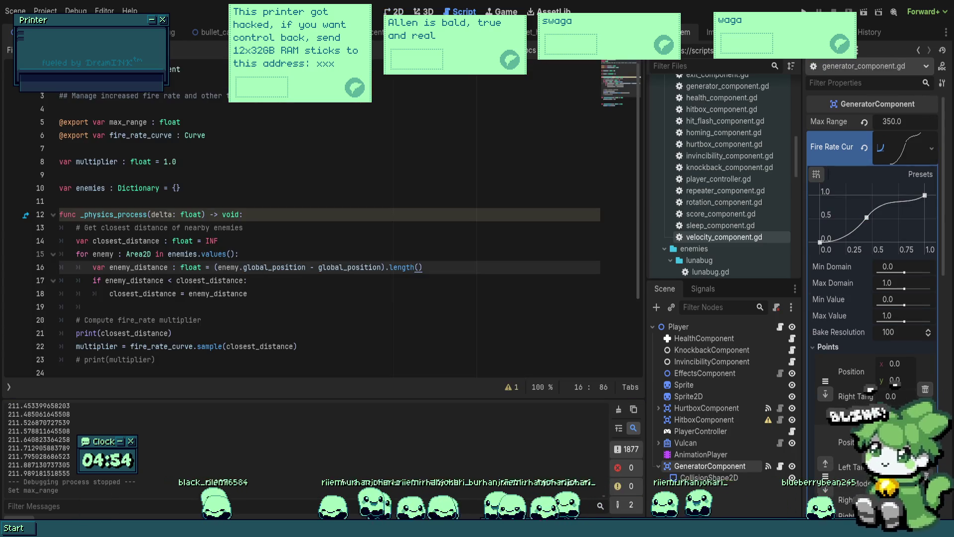
key(Down)
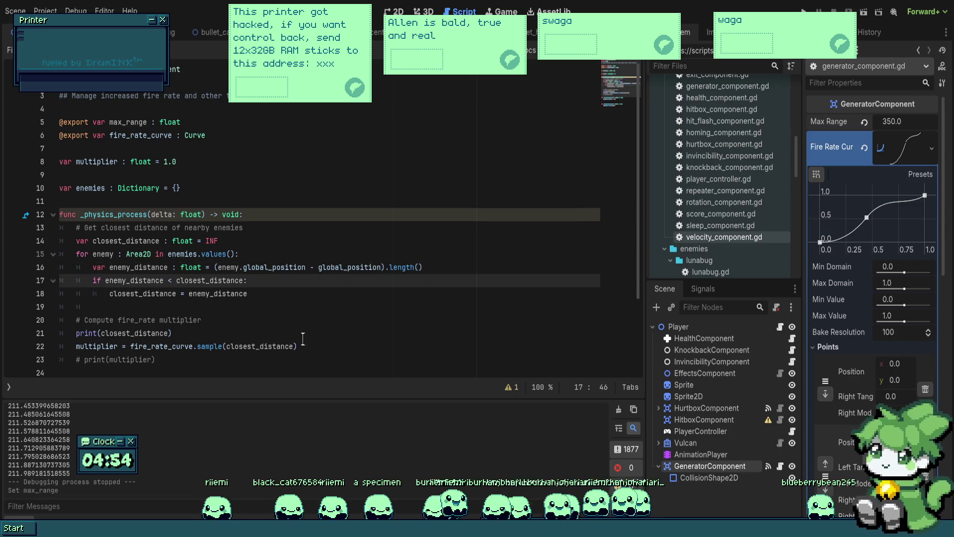
click(326, 347)
key(BackSpace)
text(/ max_range))
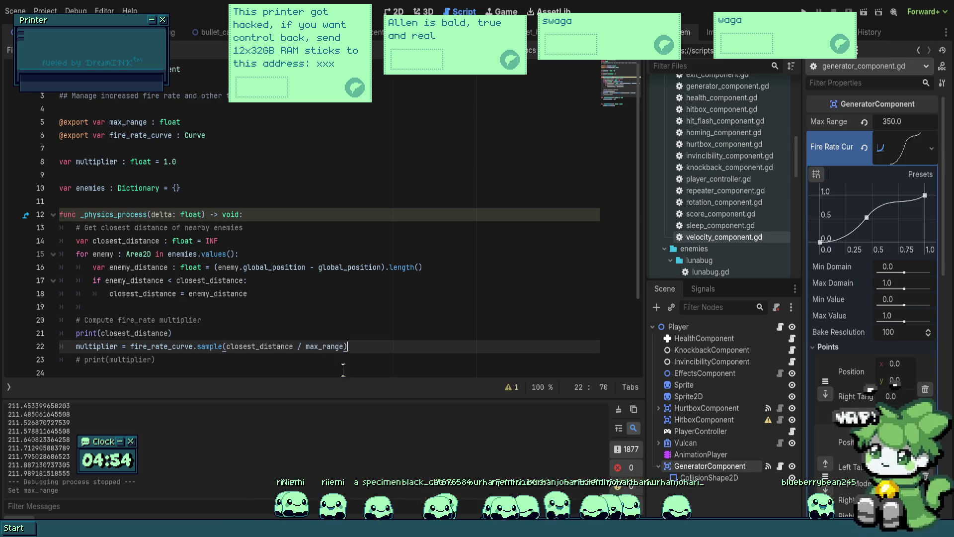
Uncomment the print(multiplier) line and run the game with F5
key(Down)
key(ctrl+k)
key(Up)
key(Up)
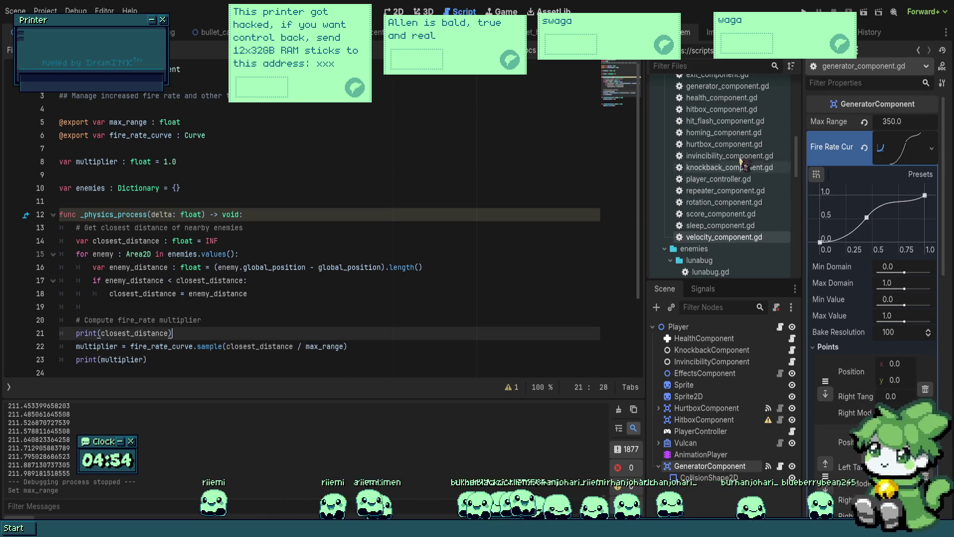
key(F5)
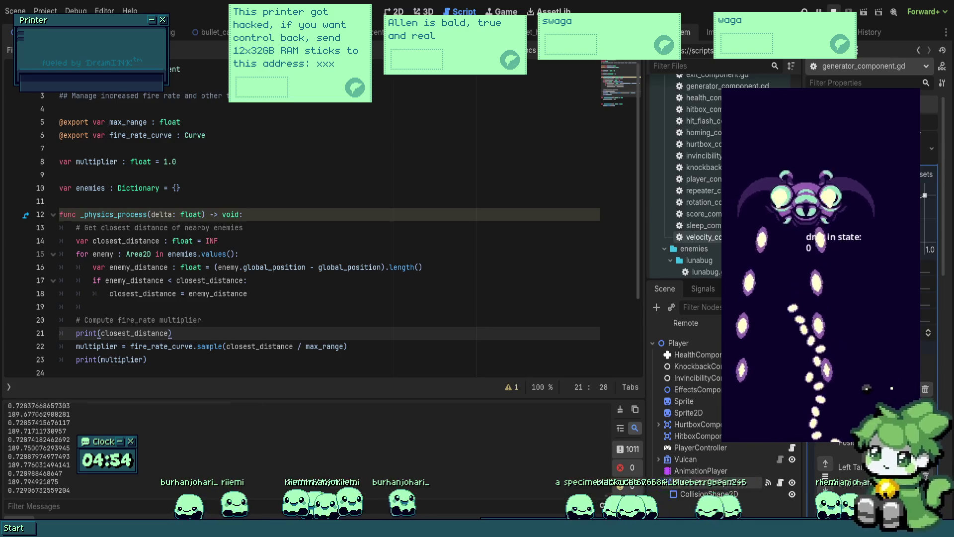
Stop the game, give the Fire Rate curve a 0.2 minimum, and raise its first point to 0.2
key(F8)
click(845, 232)
key(ctrl+z)
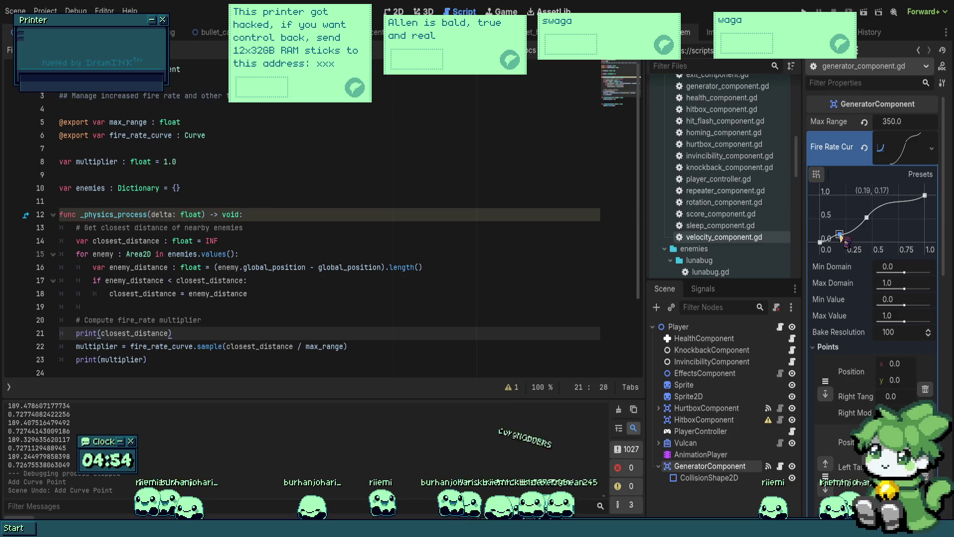
mouse_move(821, 242)
mouse_down()
mouse_move(809, 233)
mouse_move(818, 237)
mouse_up()
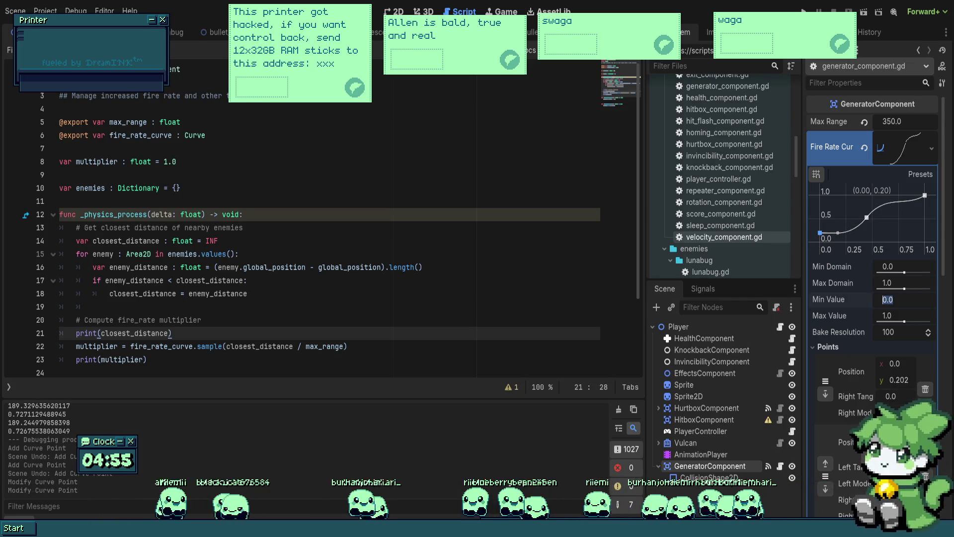
key(Return)
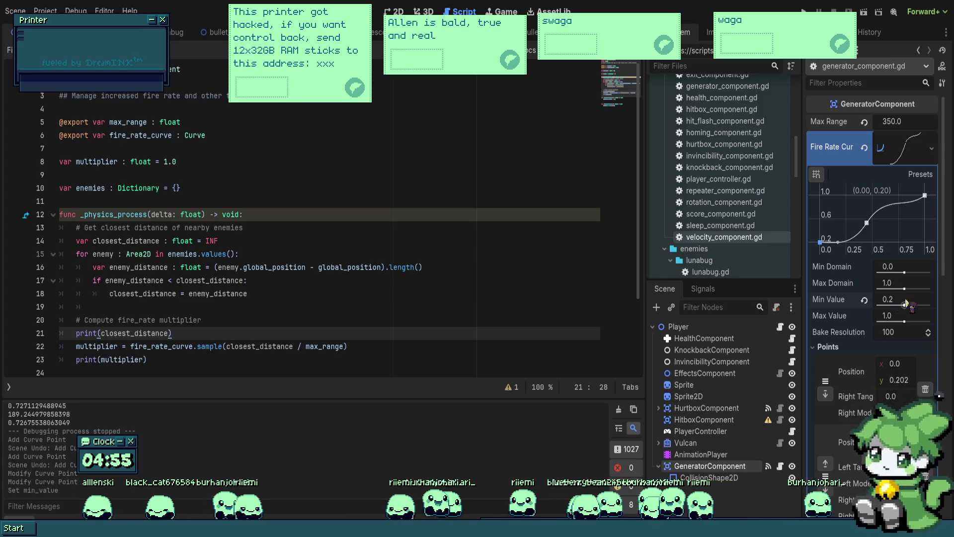
drag(800, 259, 801, 259)
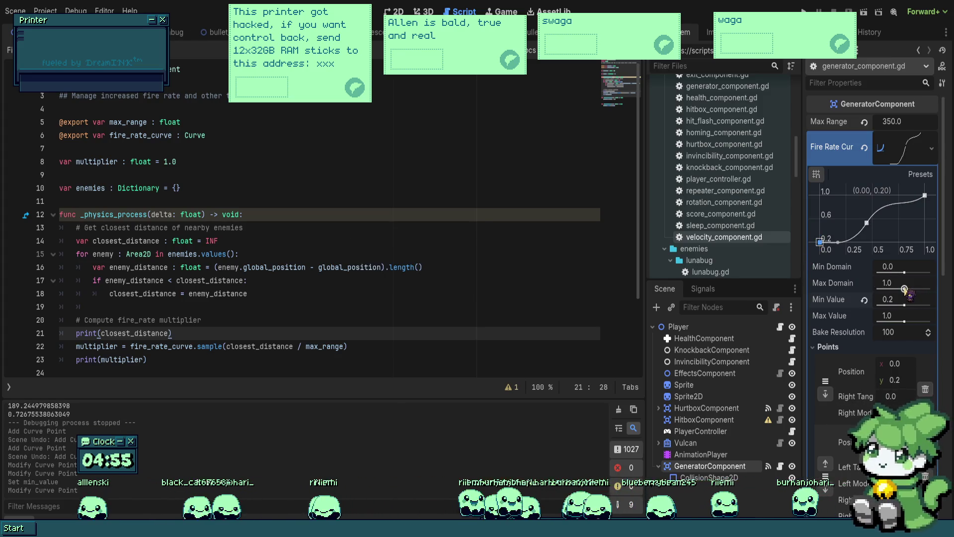
key(Up)
key(Up)
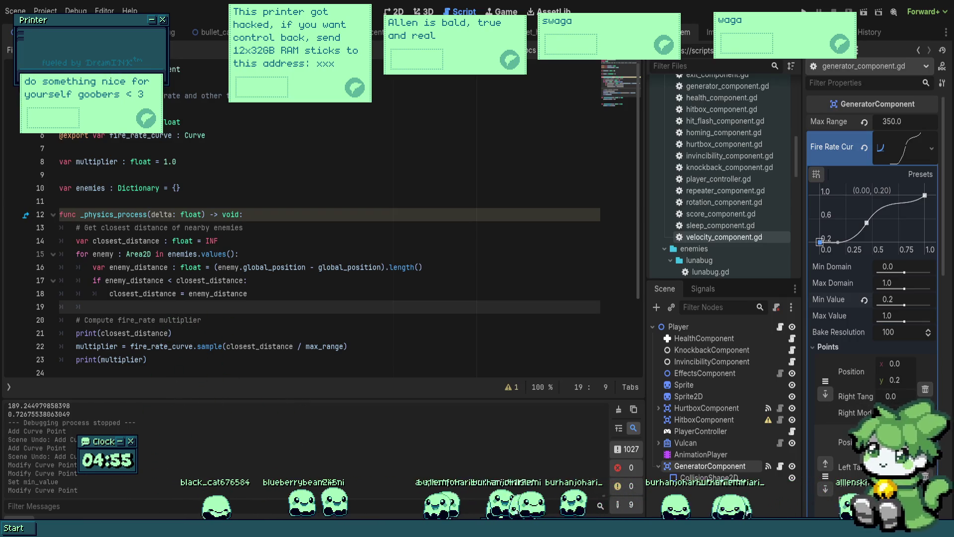
Delete the print(multiplier) and print(closest_distance) debug lines from the generator script
click(240, 254)
scroll(328, 249, down, 1)
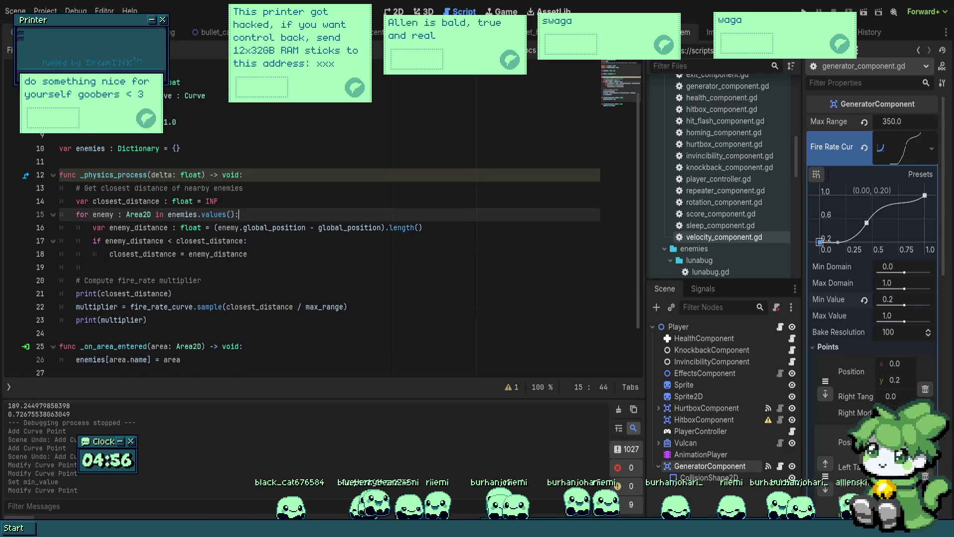
drag(259, 323, 59, 323)
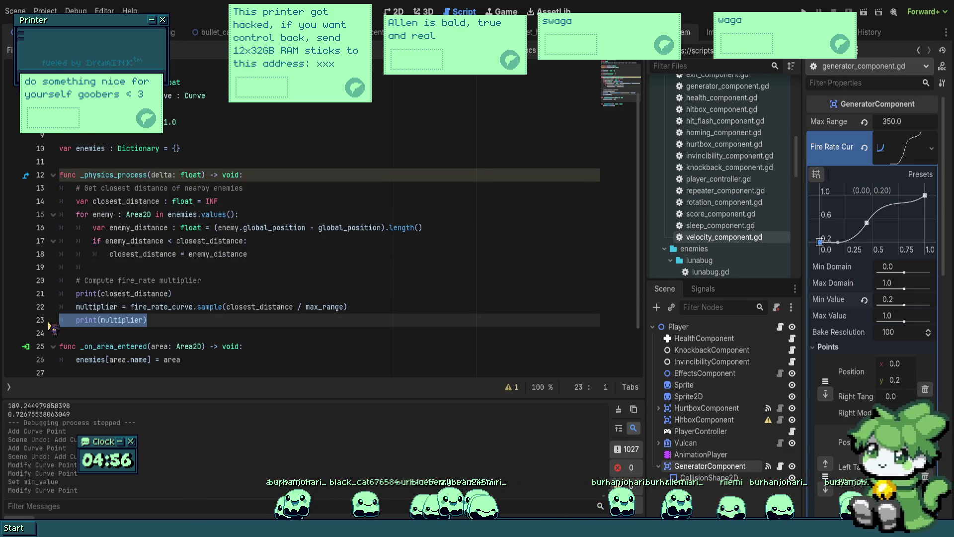
key(BackSpace)
mouse_move(174, 293)
mouse_down()
mouse_move(45, 283)
mouse_move(20, 296)
mouse_up()
key(BackSpace)
key(BackSpace)
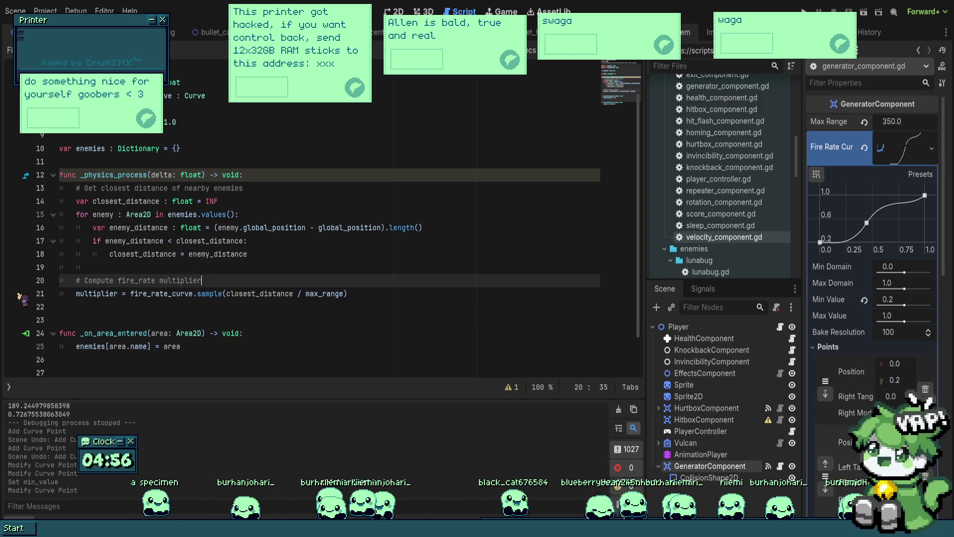
scroll(22, 298, up, 2)
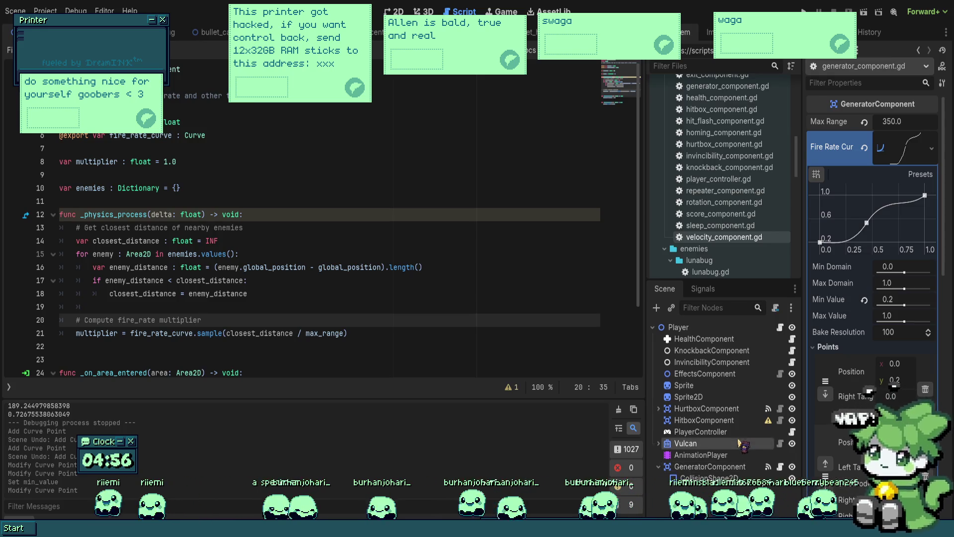
Open the Vulcan node's vulcan.gd script at the base_fire_rate declaration
click(740, 444)
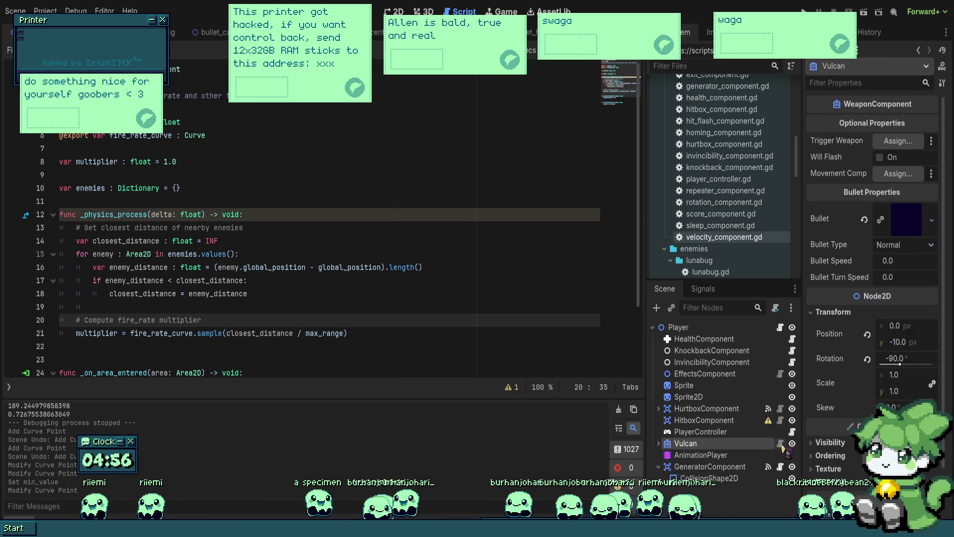
click(780, 443)
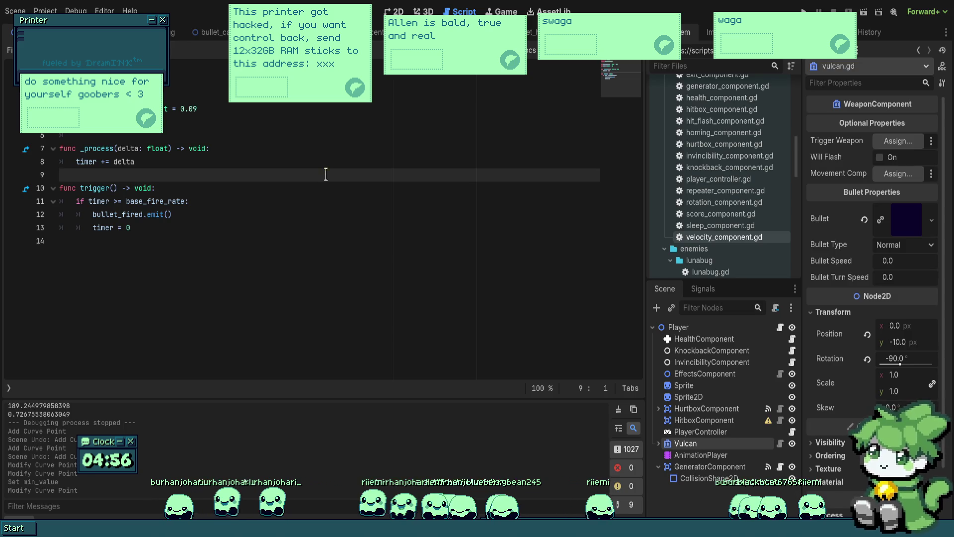
click(780, 467)
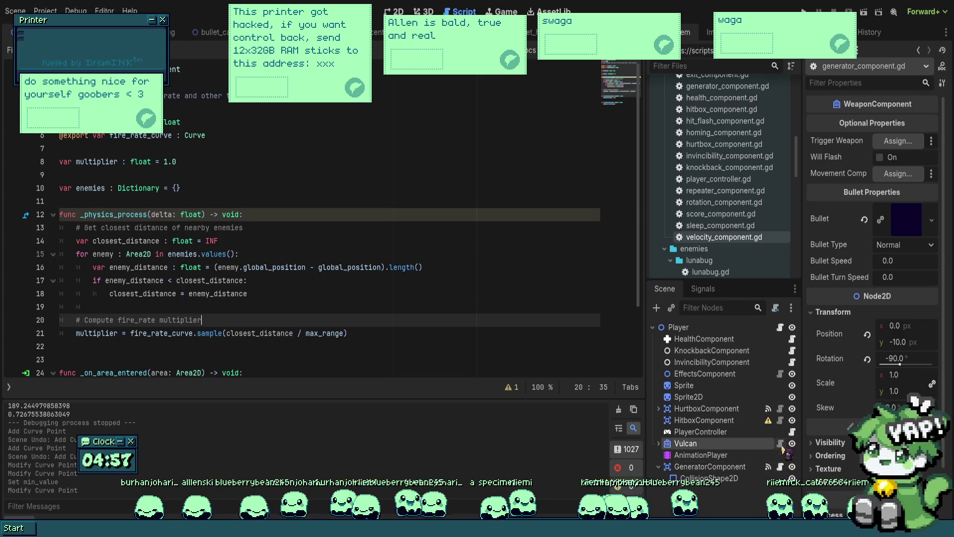
click(781, 443)
click(342, 241)
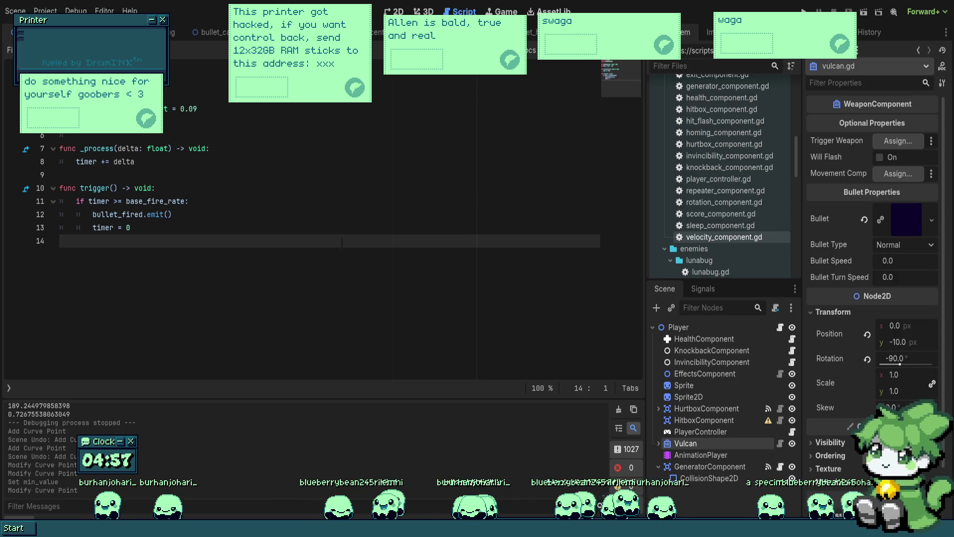
click(197, 108)
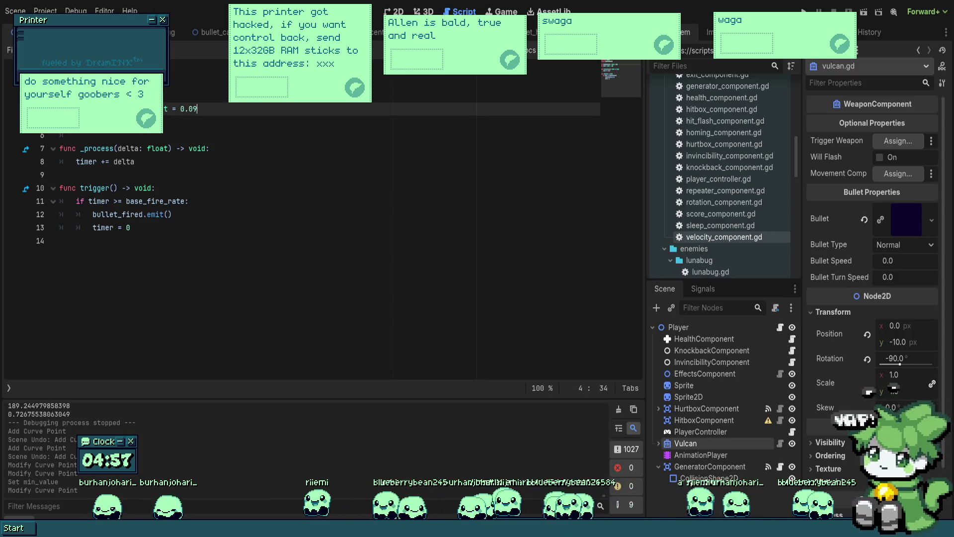
Declare an exported generator variable of type GeneratorComponent at the top of vulcan.gd
key(Return)
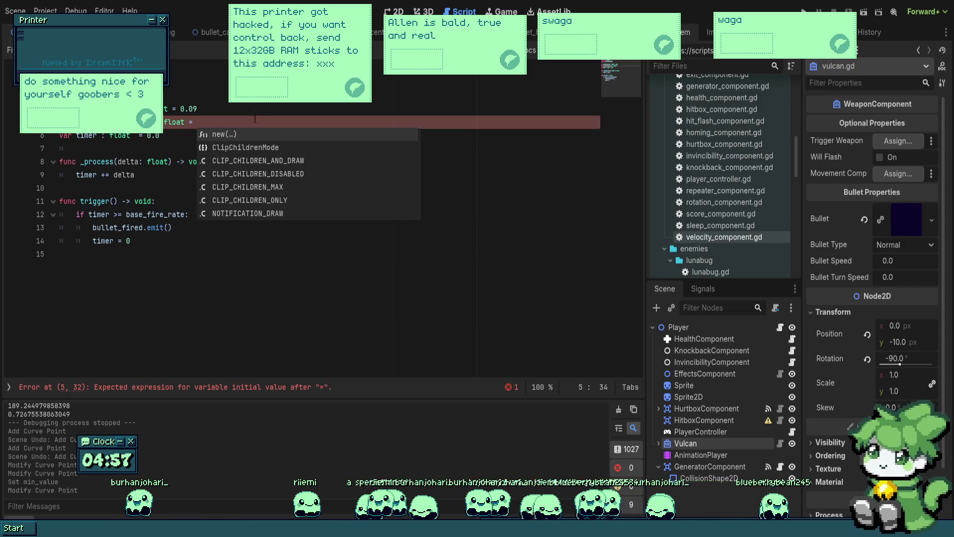
key(ctrl+BackSpace)
key(ctrl+BackSpace)
key(ctrl+BackSpace)
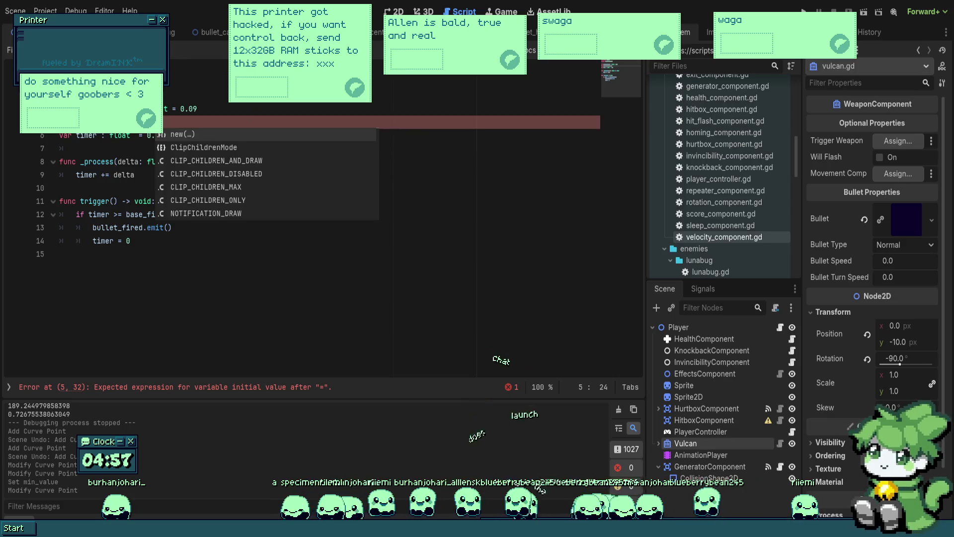
key(BackSpace)
click(203, 222)
click(203, 229)
text(fire_rate)
click(191, 96)
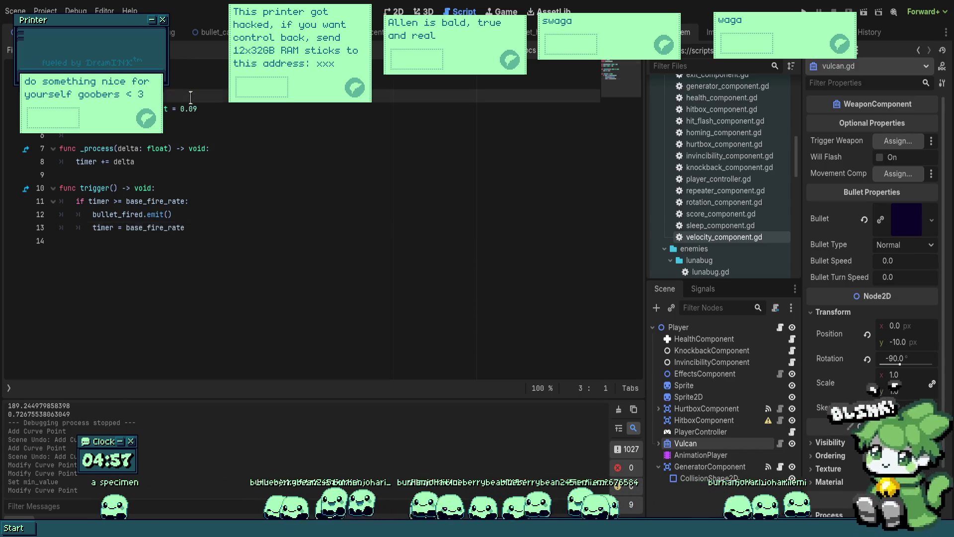
key(Return)
key(Return)
text(llet_fired)
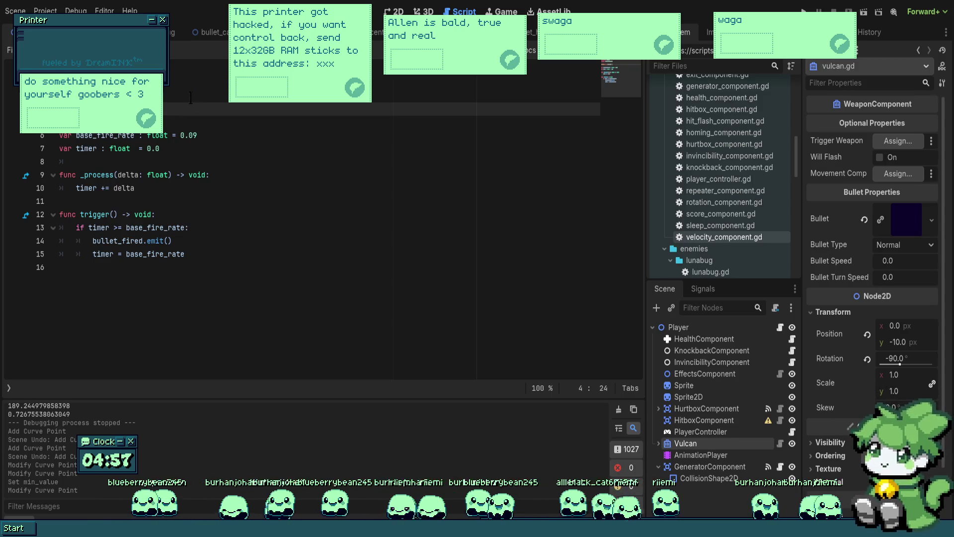
text(Generato)
key(Return)
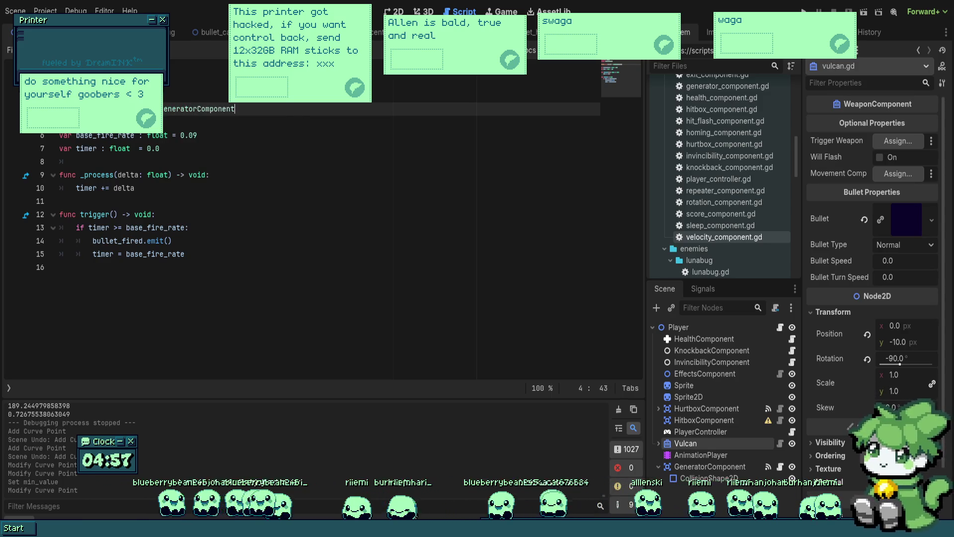
Make the timer reset to base_fire_rate * generator.multiplier and save the script
click(225, 254)
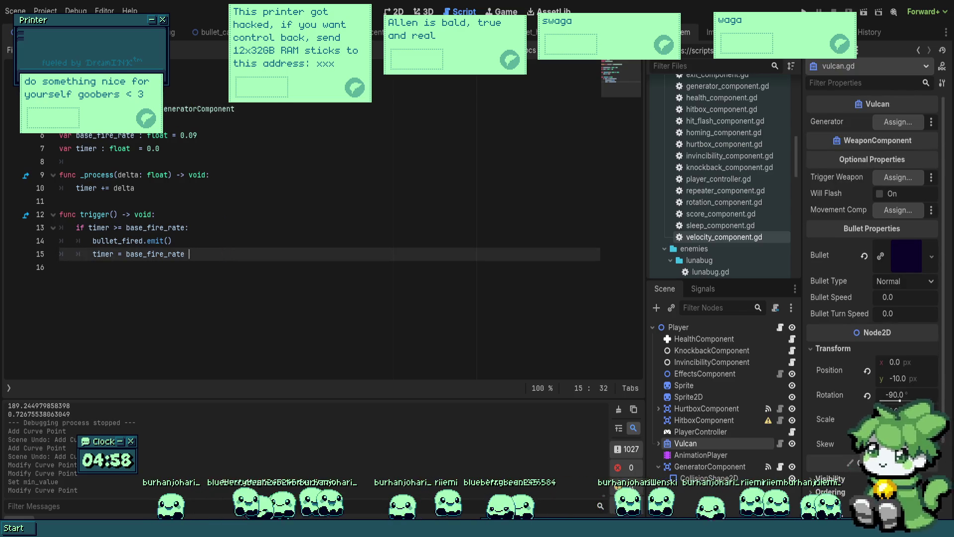
key(Return)
text(.mul)
key(Return)
key(ctrl+s)
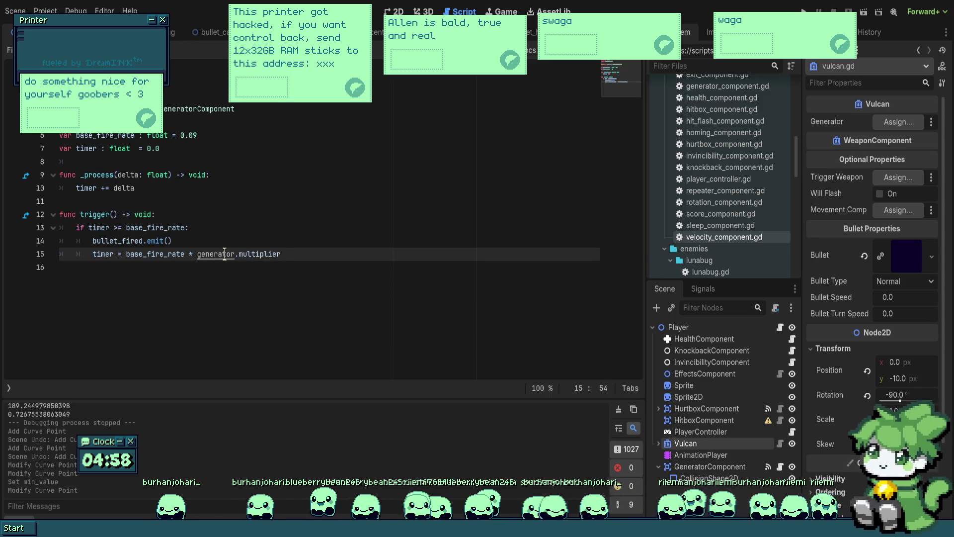
Assign the GeneratorComponent node to the Vulcan's Generator property
drag(710, 466, 898, 122)
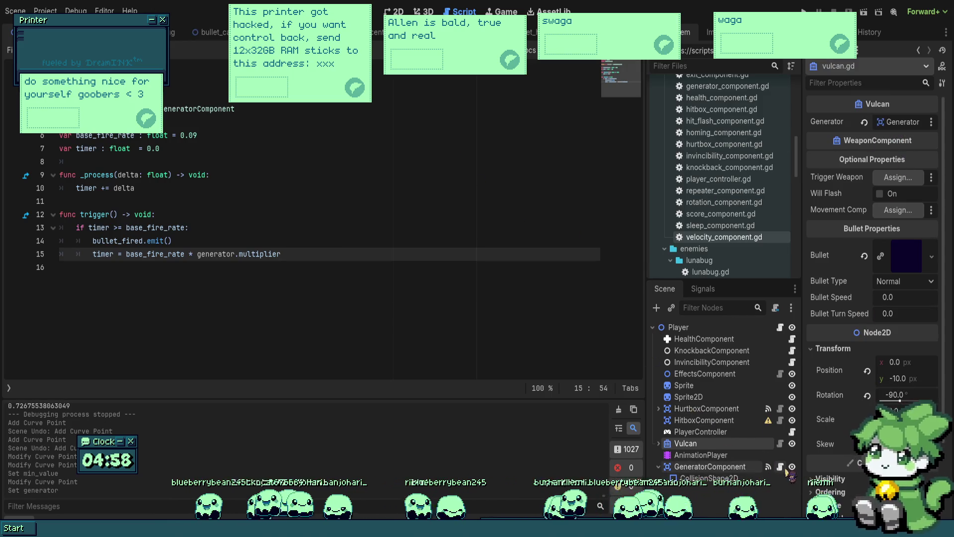
click(785, 470)
click(441, 334)
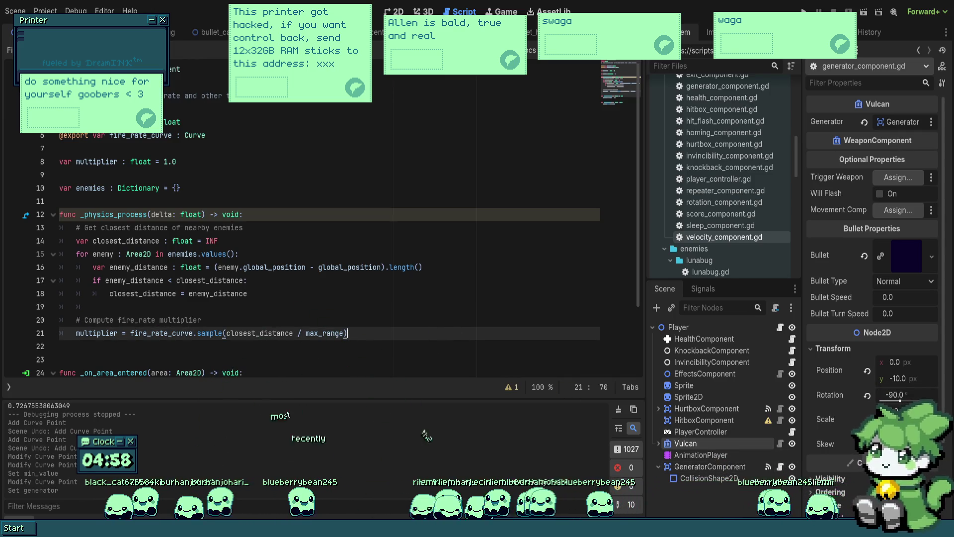
Play-test the Vulcan's distance-based fire rate near the enemy, stop, and reopen vulcan.gd
click(686, 443)
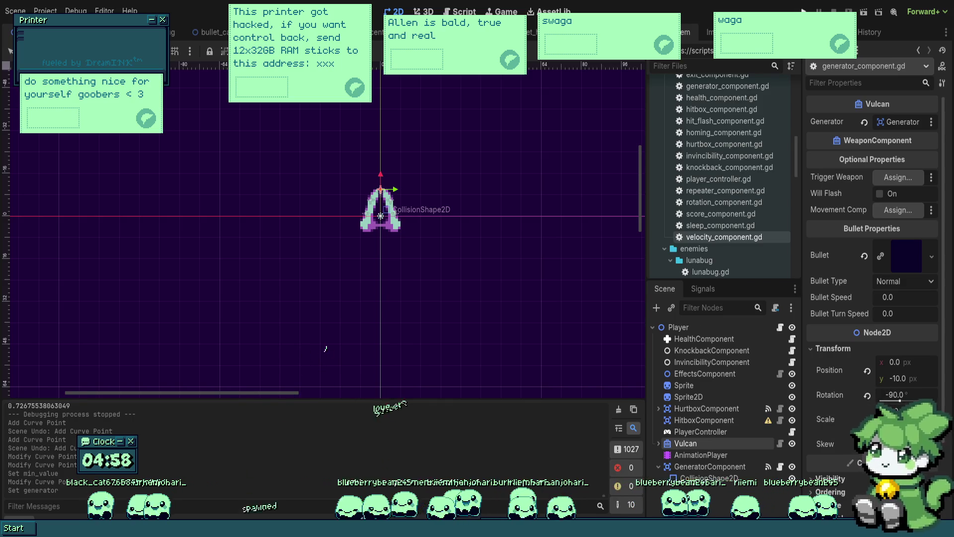
key(F5)
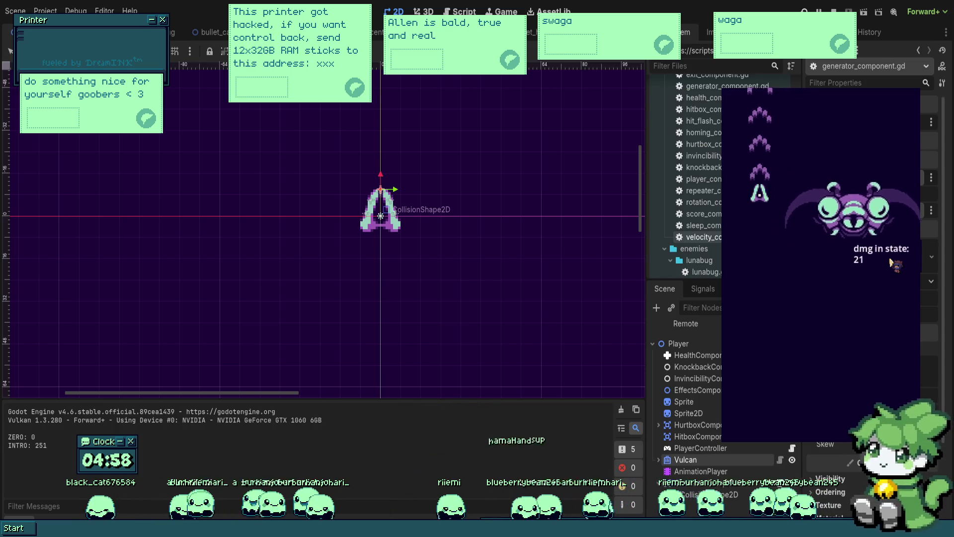
key(Down)
key(Right)
key(Down)
key(Left)
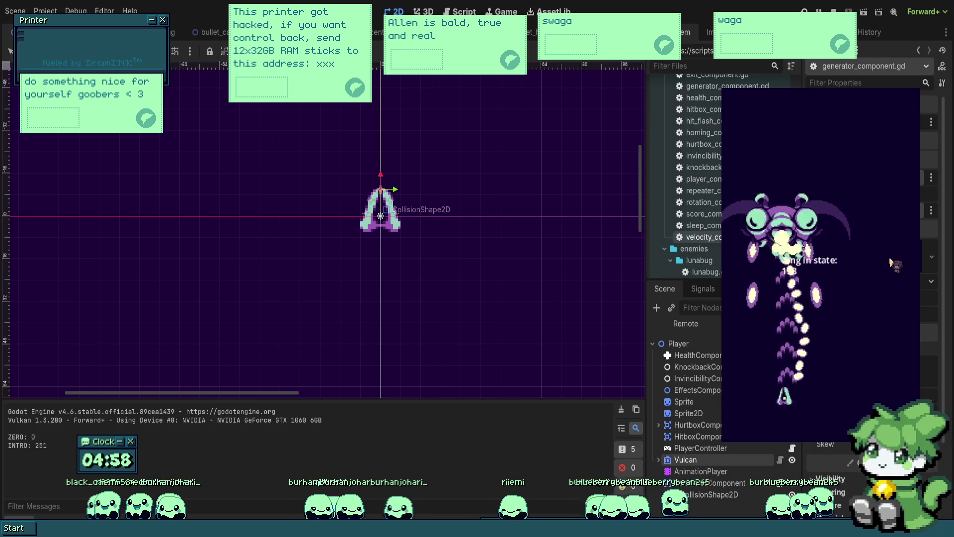
key(F8)
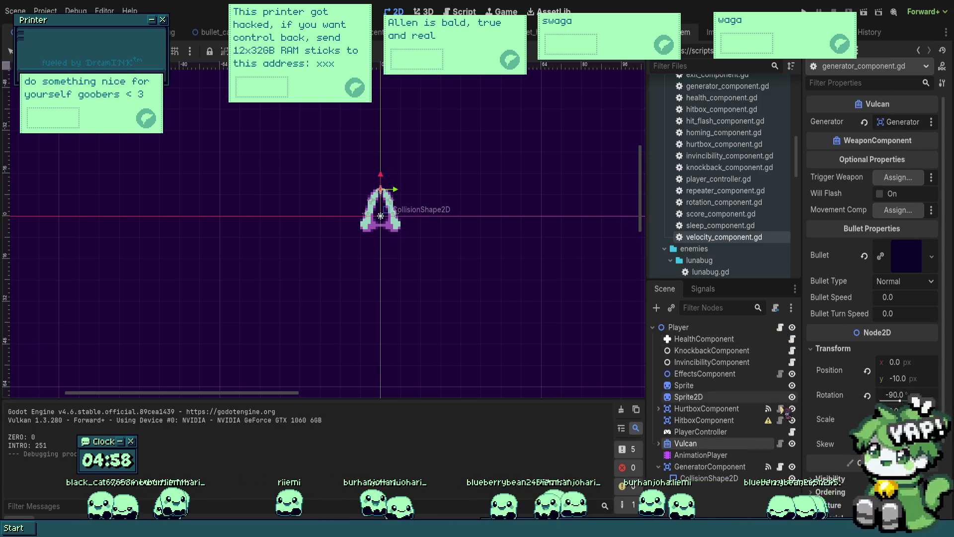
click(712, 441)
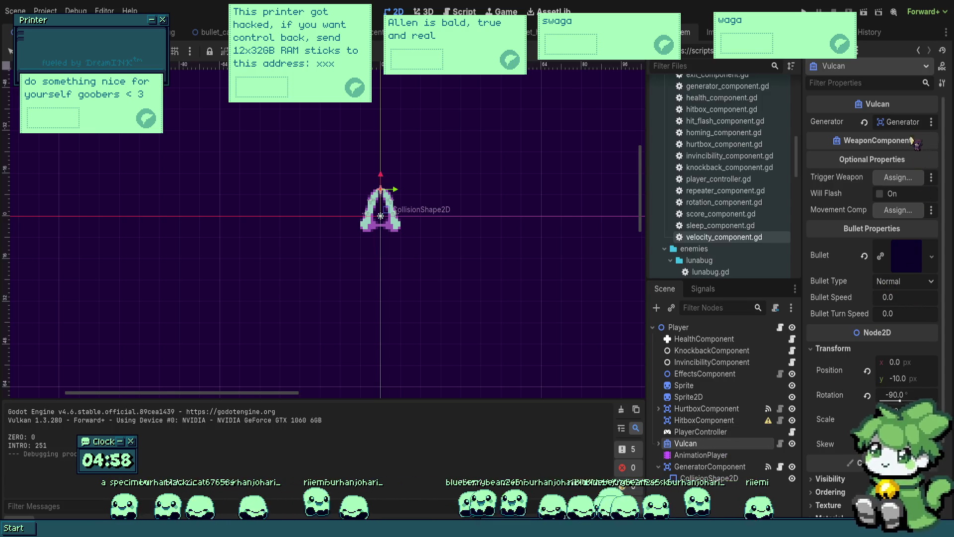
click(780, 444)
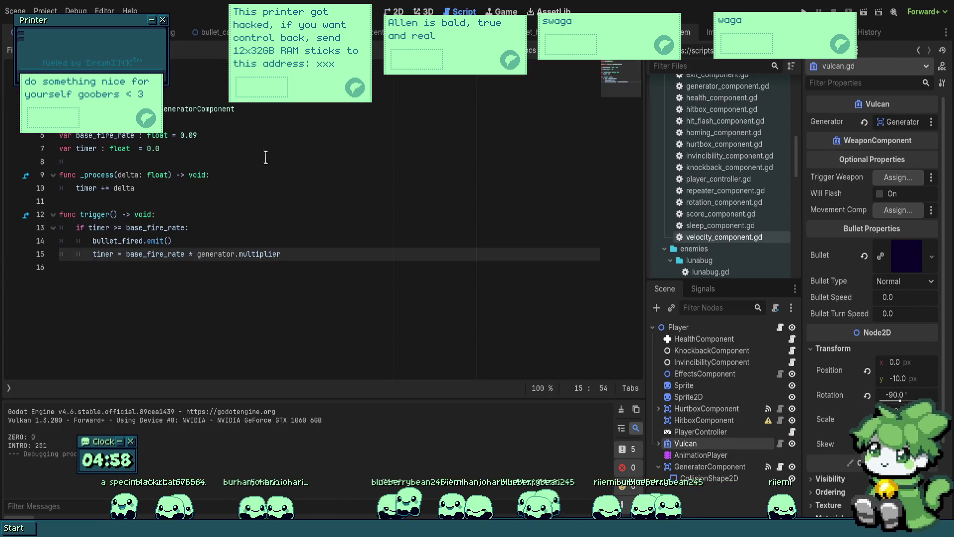
Set base_fire_rate to 0.8, test-run the game, and raise the curve's first point to 1.0
click(226, 136)
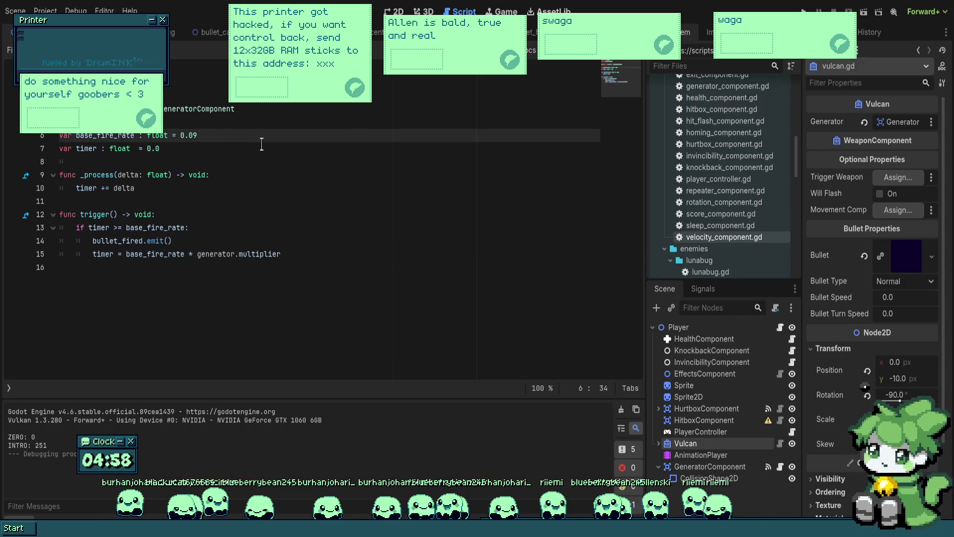
key(F5)
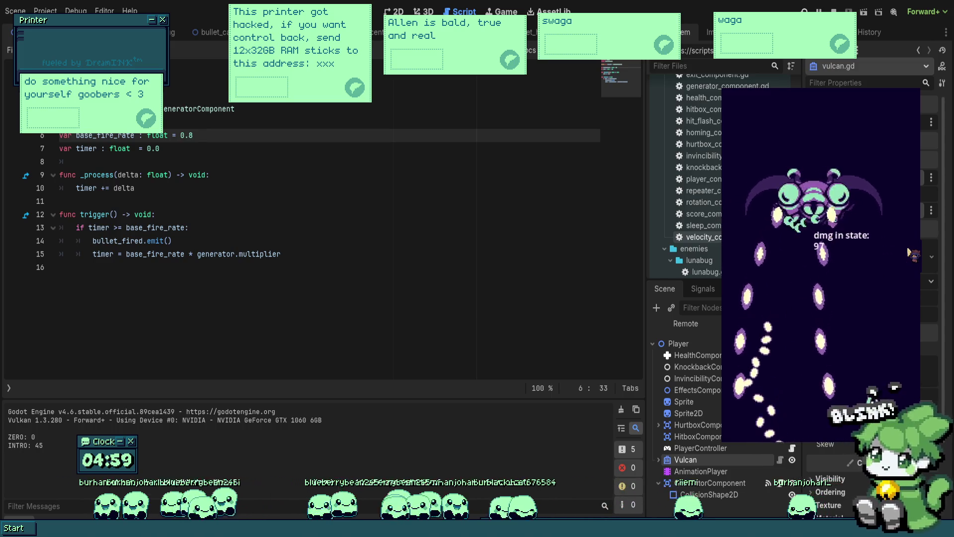
key(F8)
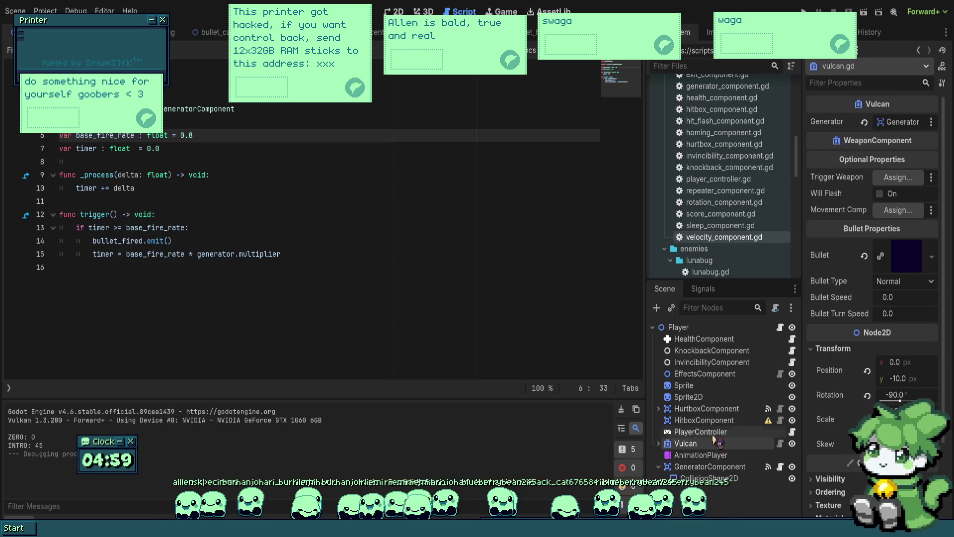
click(709, 466)
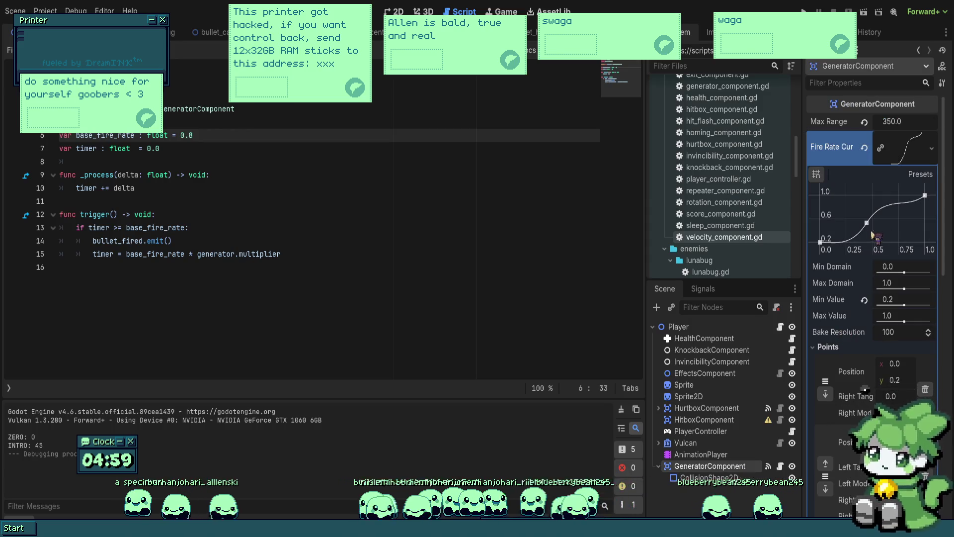
drag(820, 242, 820, 195)
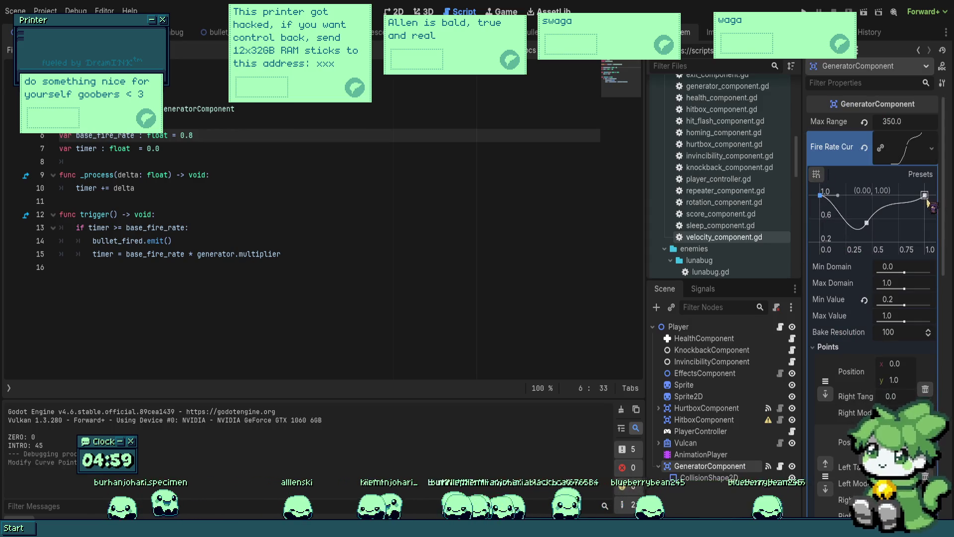
Lower the curve's end point to 0.2, shift the middle point right, and adjust tangents
drag(925, 198, 925, 242)
mouse_move(866, 222)
mouse_down()
mouse_move(887, 203)
mouse_move(890, 226)
mouse_up()
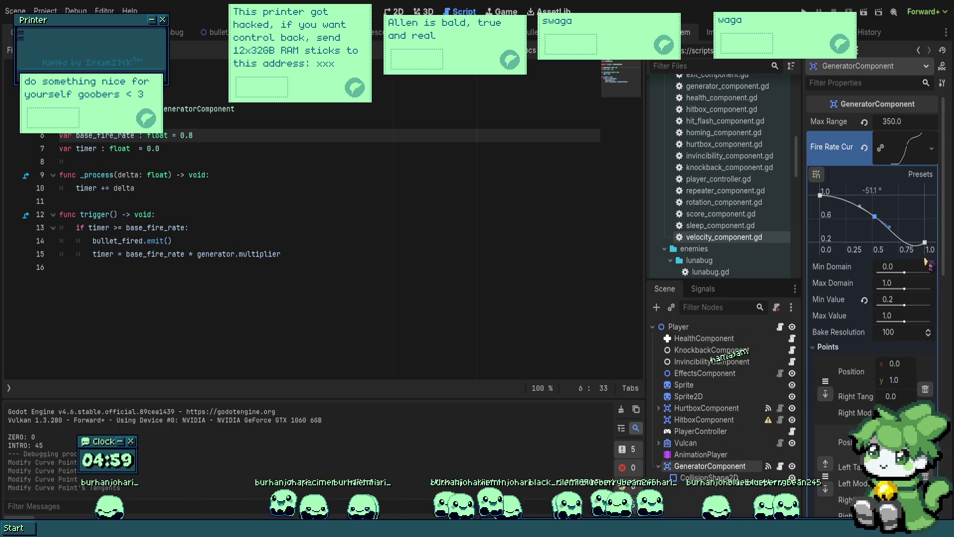
click(924, 243)
drag(912, 240, 896, 249)
mouse_move(875, 216)
mouse_down()
mouse_move(887, 218)
mouse_move(865, 203)
mouse_up()
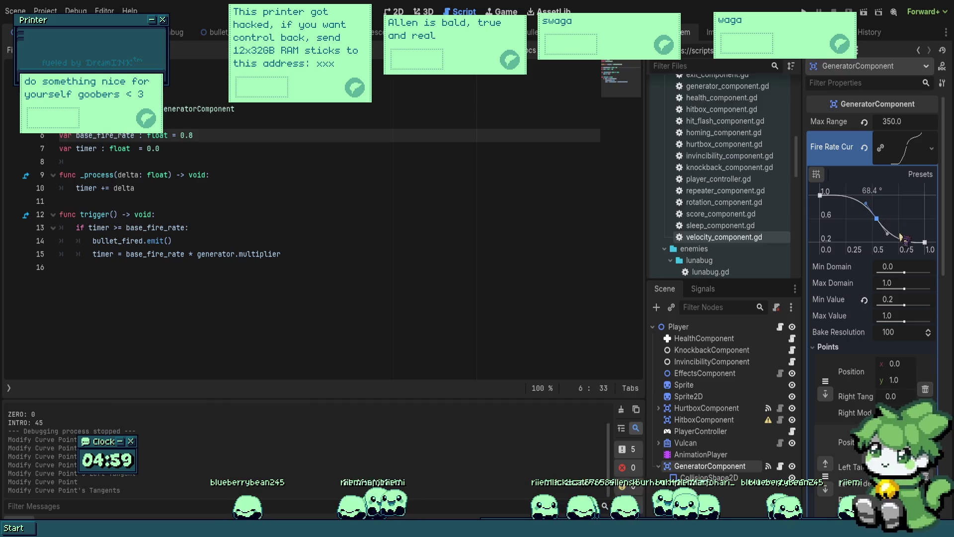
right_click(883, 232)
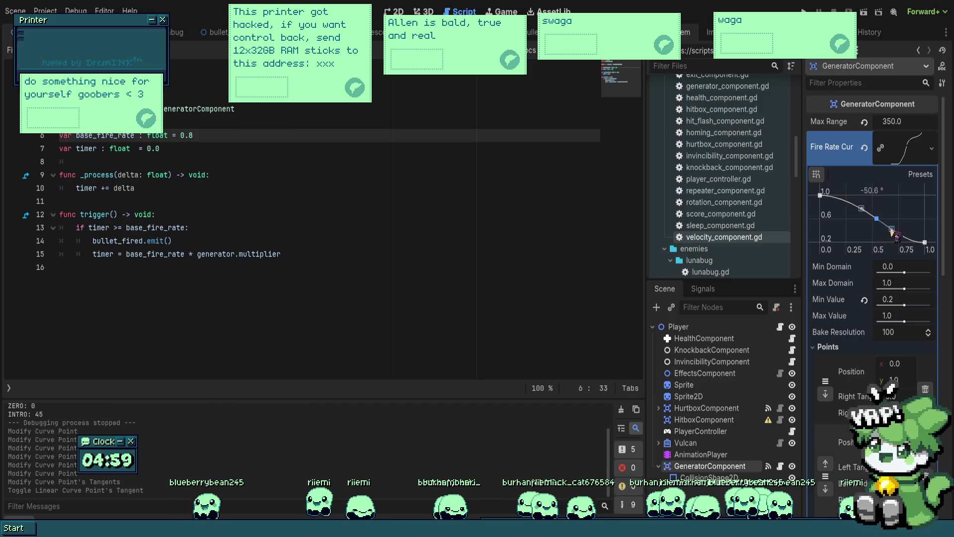
right_click(889, 234)
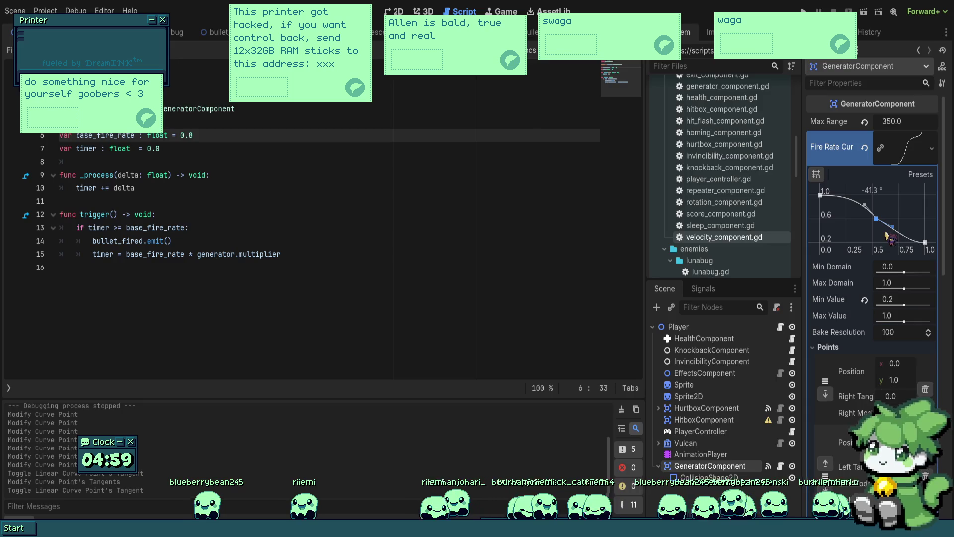
mouse_move(868, 207)
mouse_down()
mouse_move(874, 216)
mouse_move(855, 207)
mouse_move(930, 251)
mouse_move(925, 242)
mouse_up()
click(924, 243)
Save and play-test the new curve, steering the ship toward and away from the boss, then stop
key(ctrl+s)
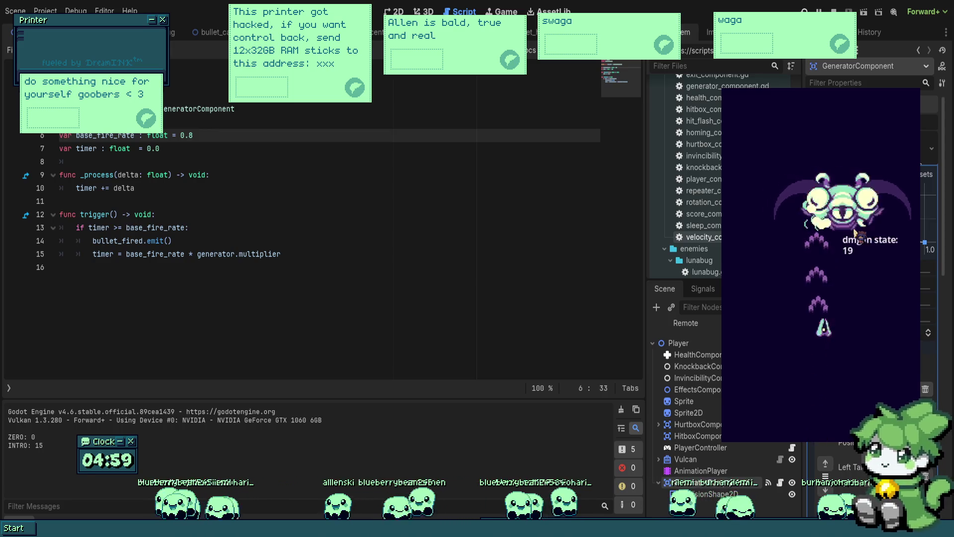
key(Down)
key(Left)
key(Right)
key(Up)
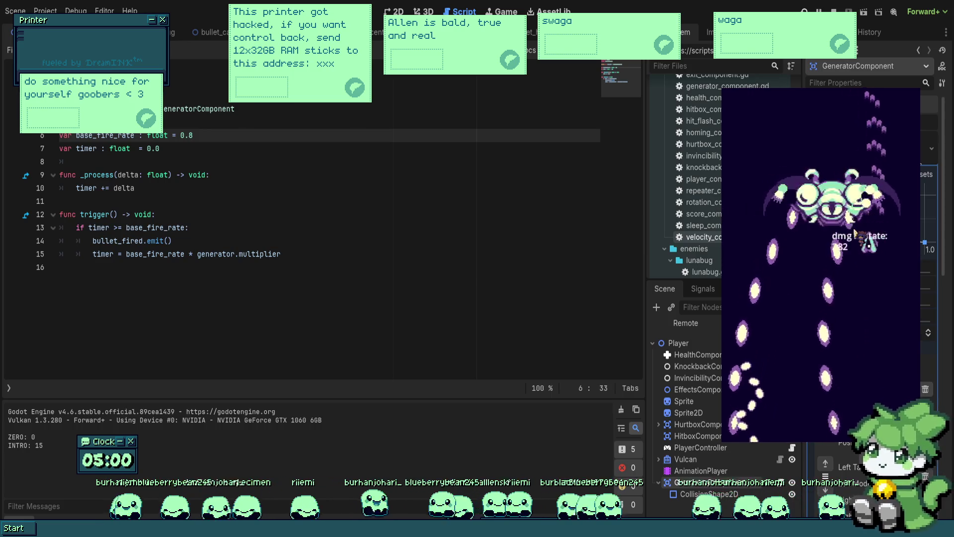
key(Left)
key(Left)
key(Right)
key(Up)
key(Down)
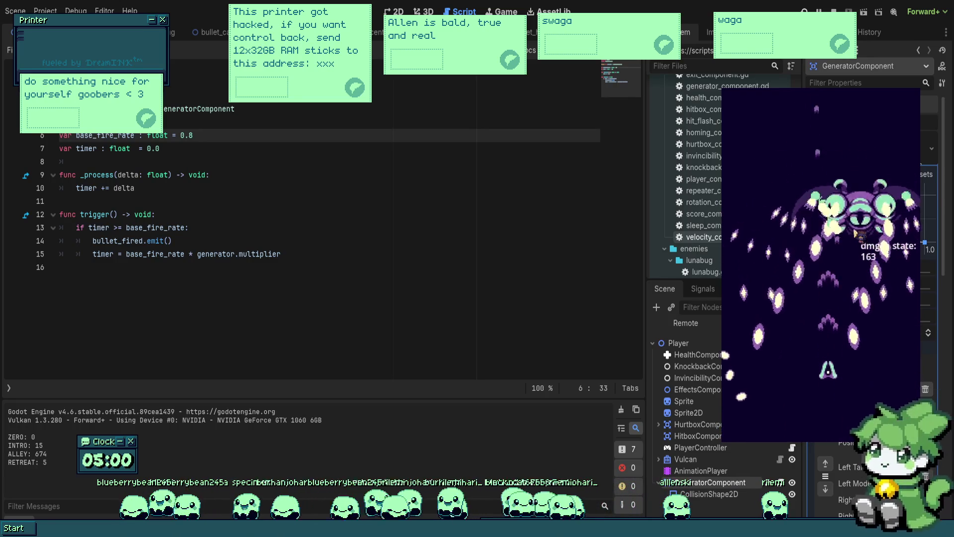
key(Up)
key(Left)
key(Right)
key(Down)
key(Right)
key(Down)
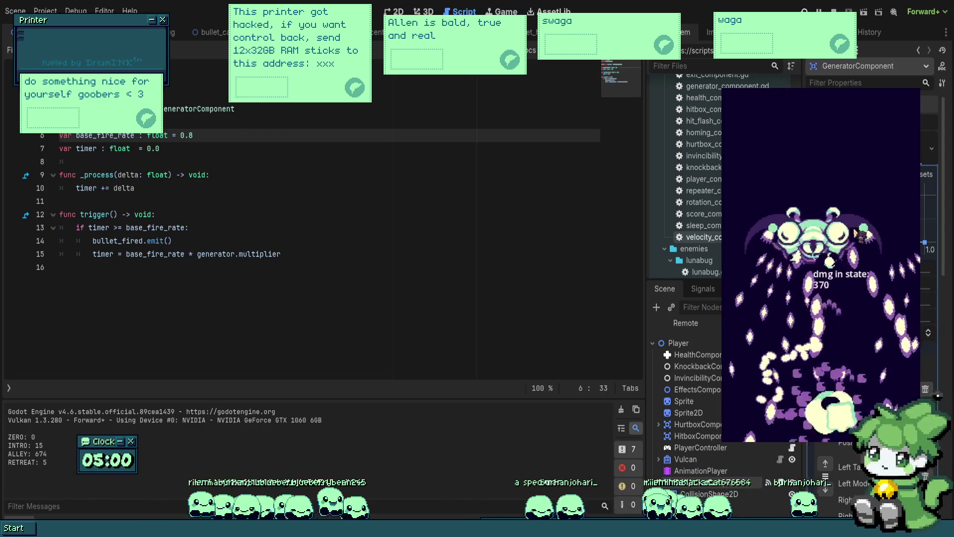
key(F8)
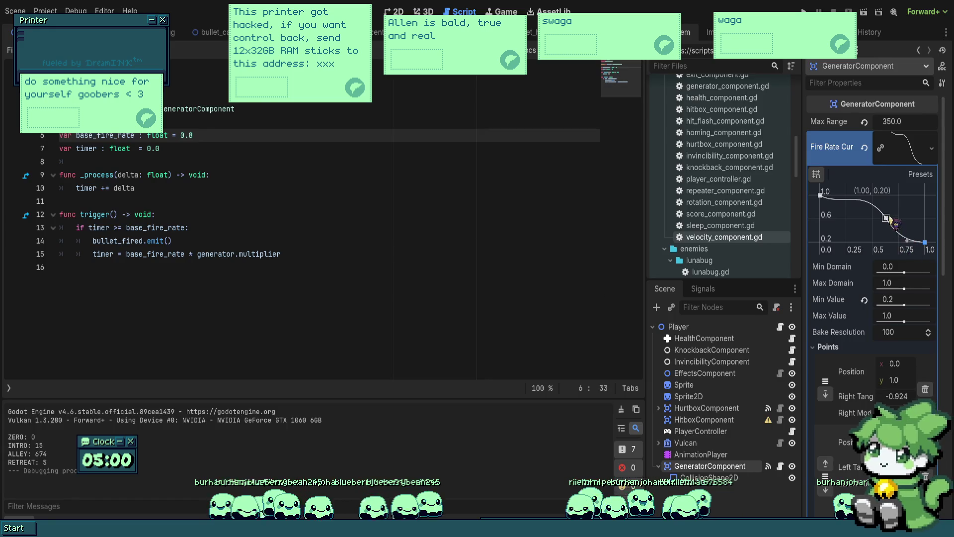
Move a late Fire Rate curve point up and left, then run the game again
drag(910, 219, 893, 205)
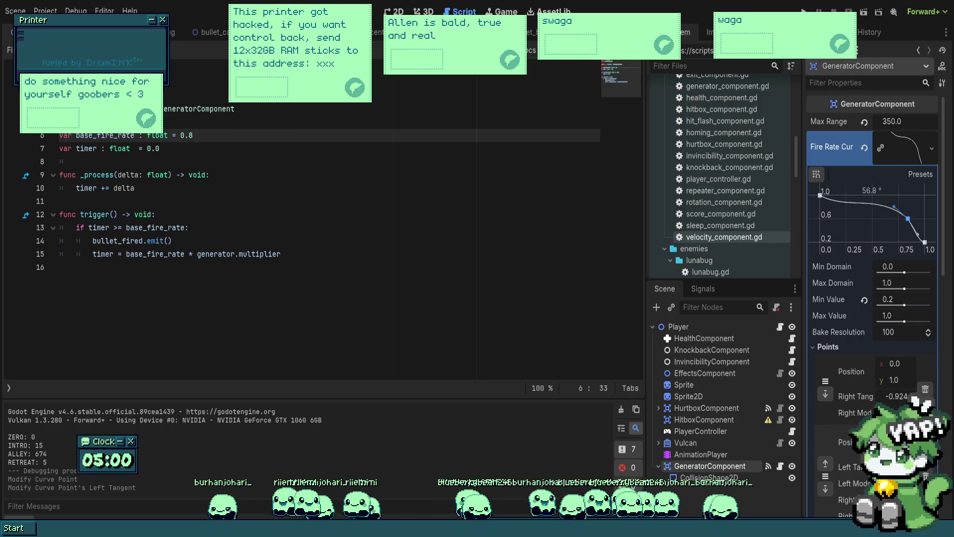
key(F5)
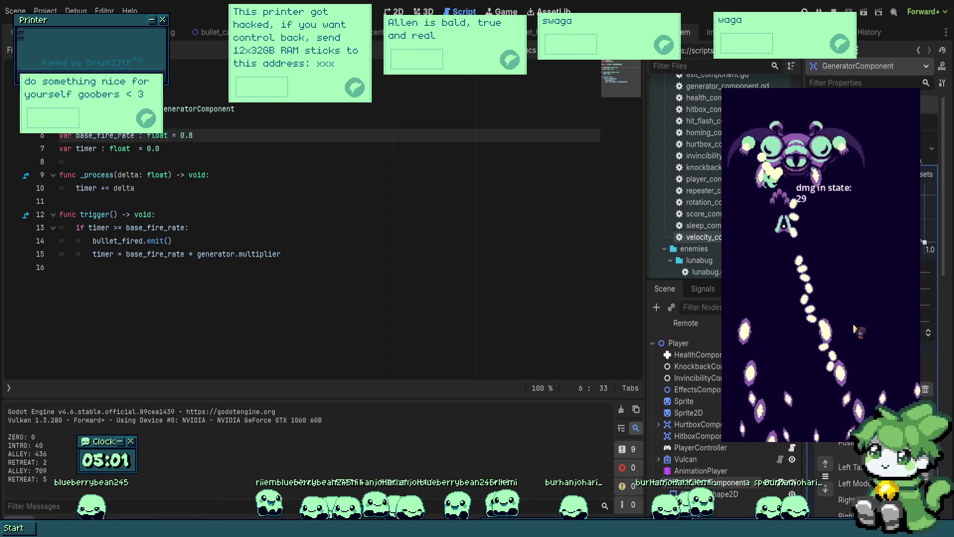
Play-test around the boss, stop the game, and reshape a curve point's tangent
key(Down)
key(Right)
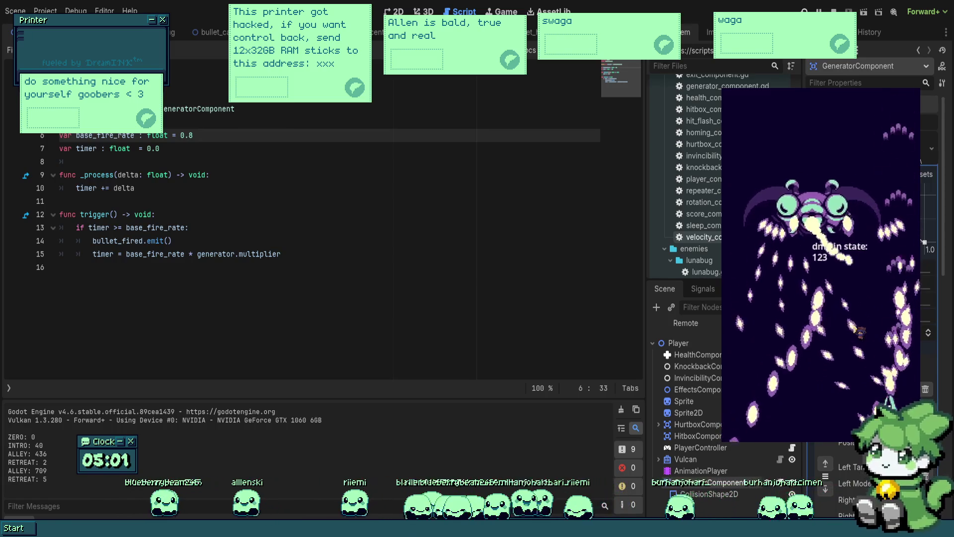
key(Up)
key(Right)
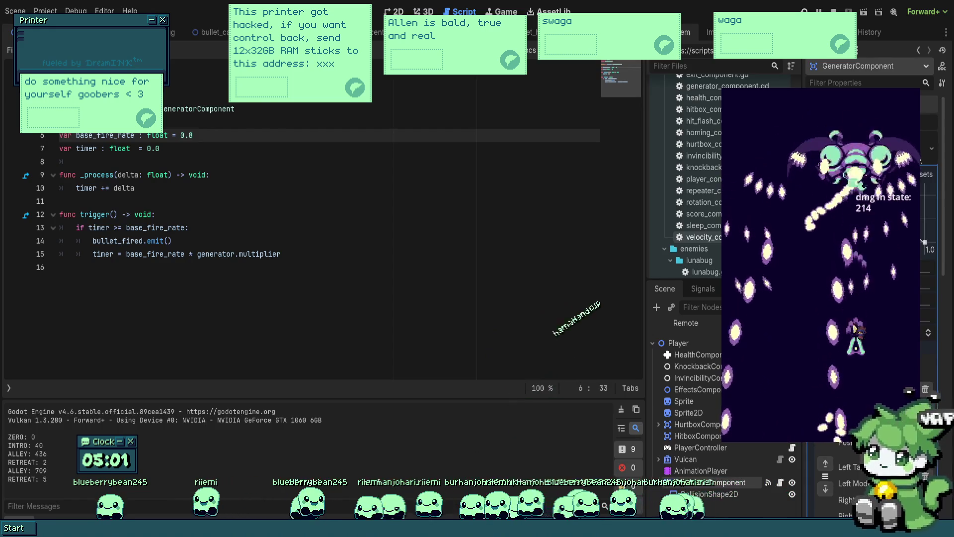
key(Left)
key(Left)
key(Right)
key(Up)
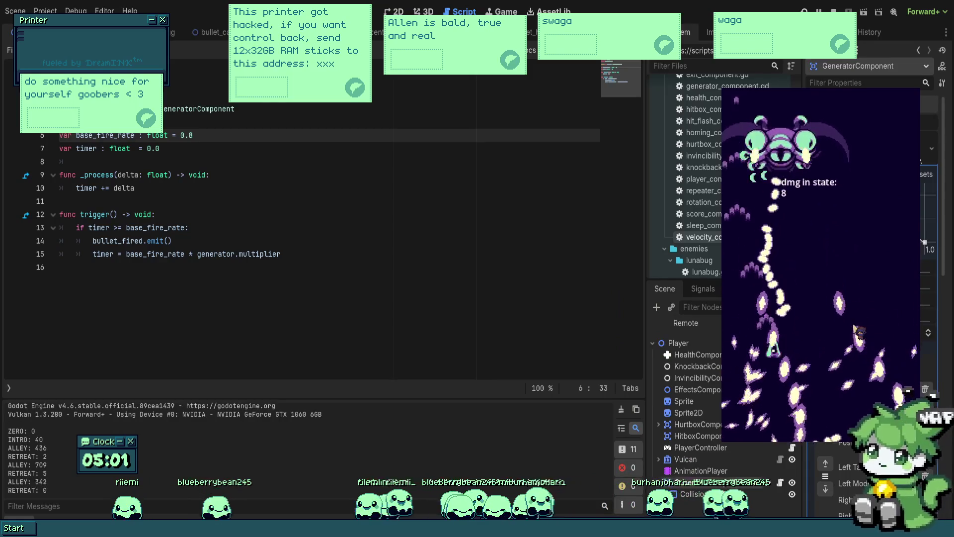
key(Right)
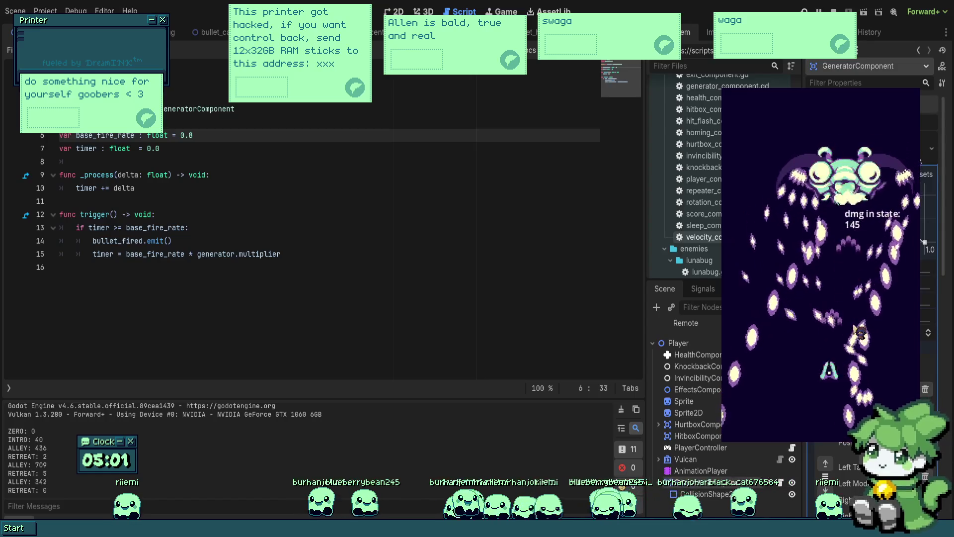
key(Left)
key(Up)
key(Up)
key(Right)
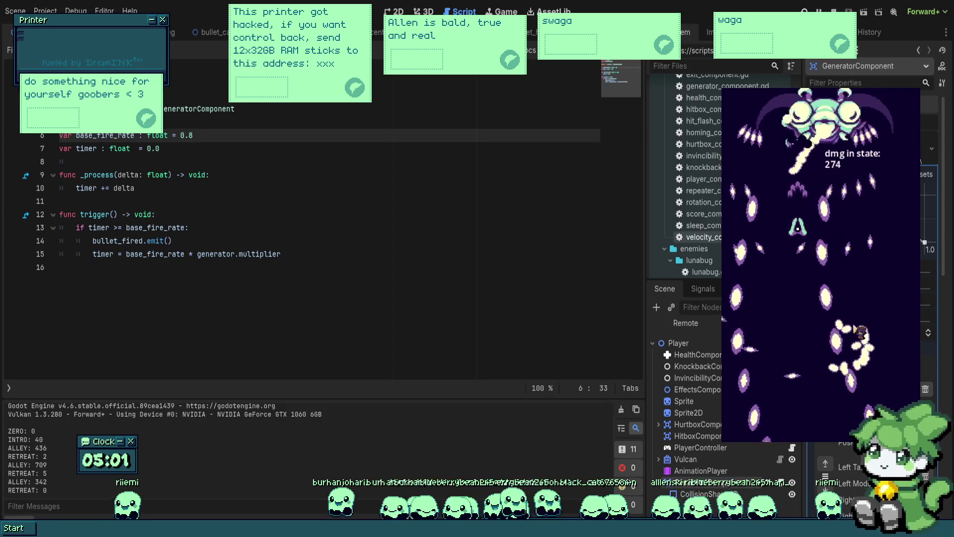
key(F8)
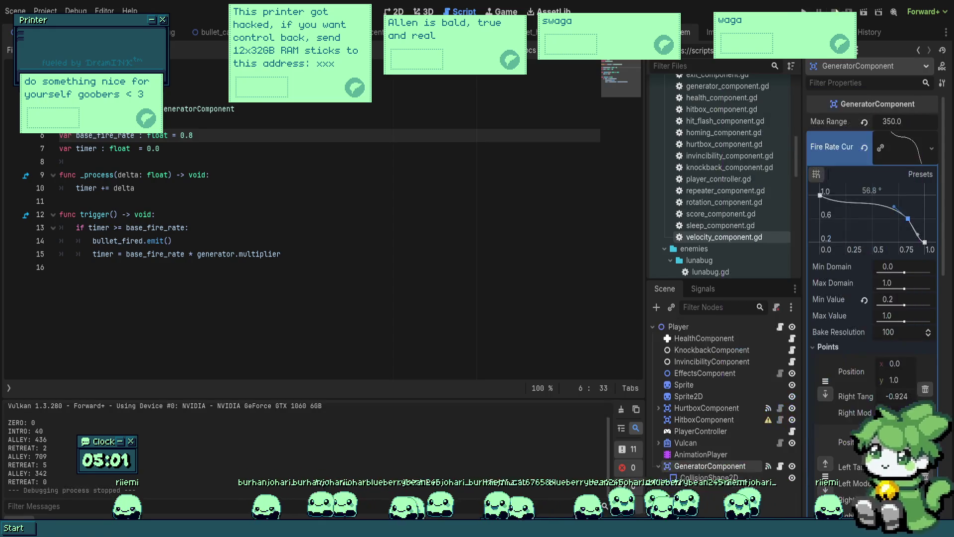
drag(897, 213, 907, 225)
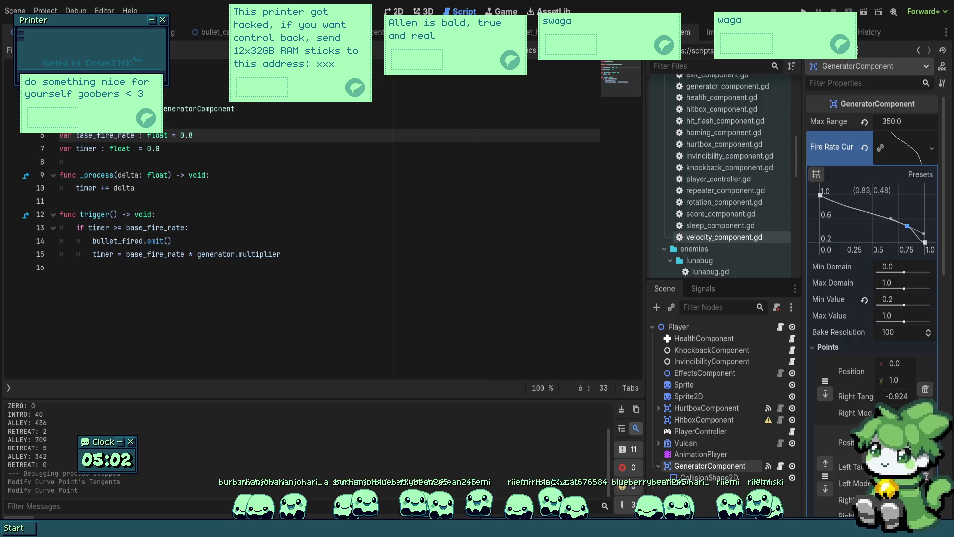
Run the game again to test the straightened fire-rate curve
key(F5)
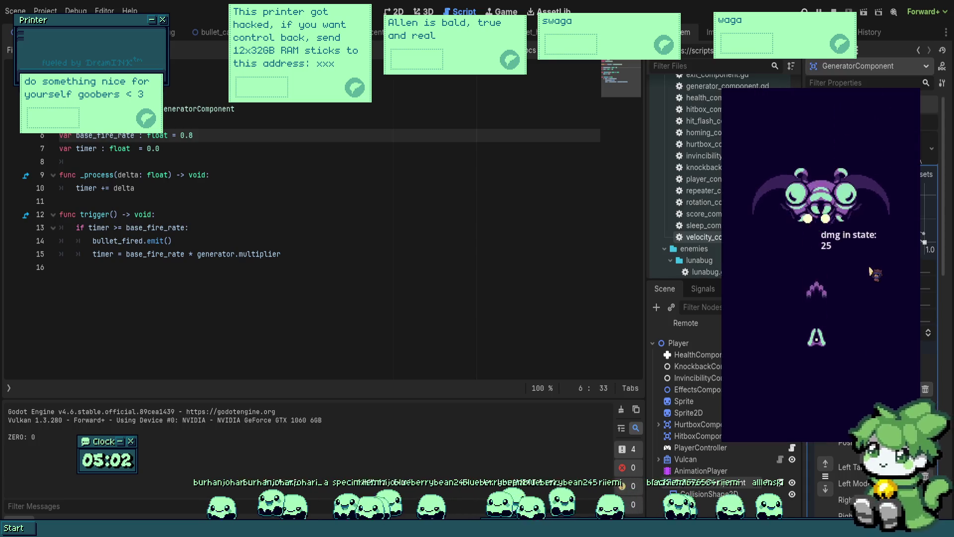
Fly the ship up close under the boss while firing to test close-range Vulcan fire rate
key(Right)
key(Down)
key(Left)
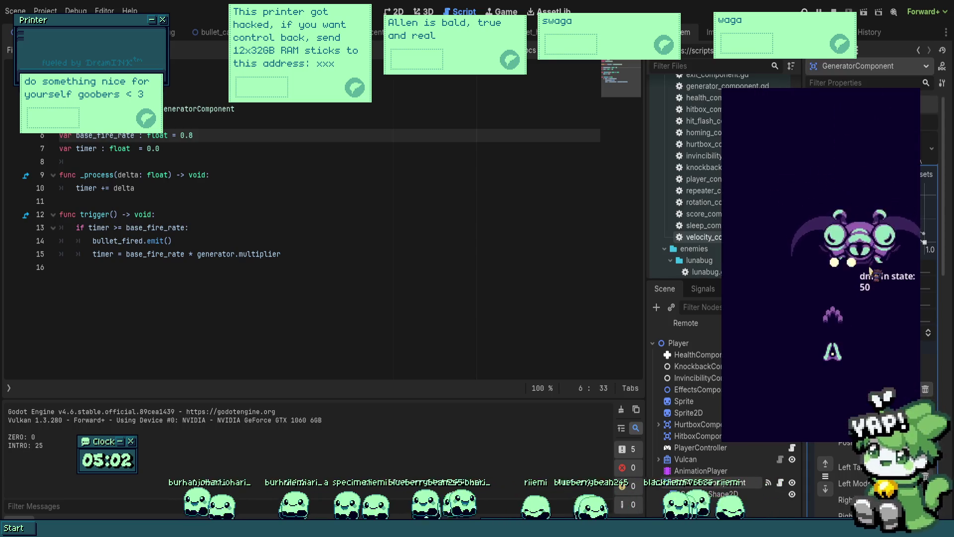
key(Left)
key(Right)
key(Up)
key(Right)
key(Right)
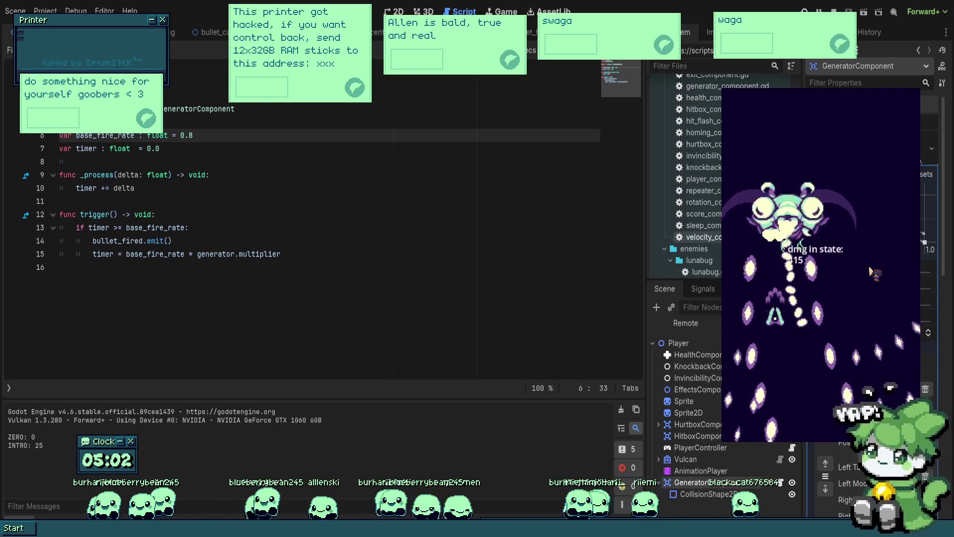
key(Right)
key(Up)
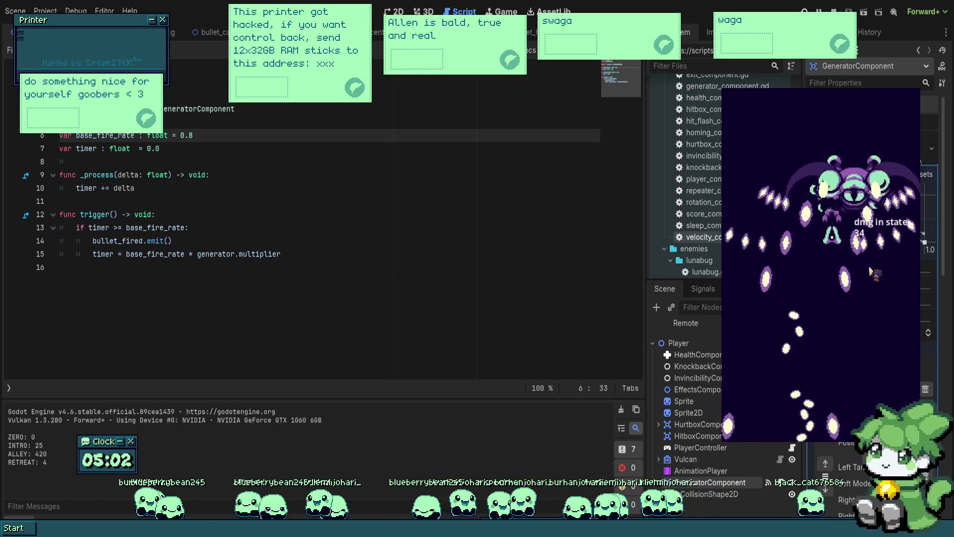
key(Left)
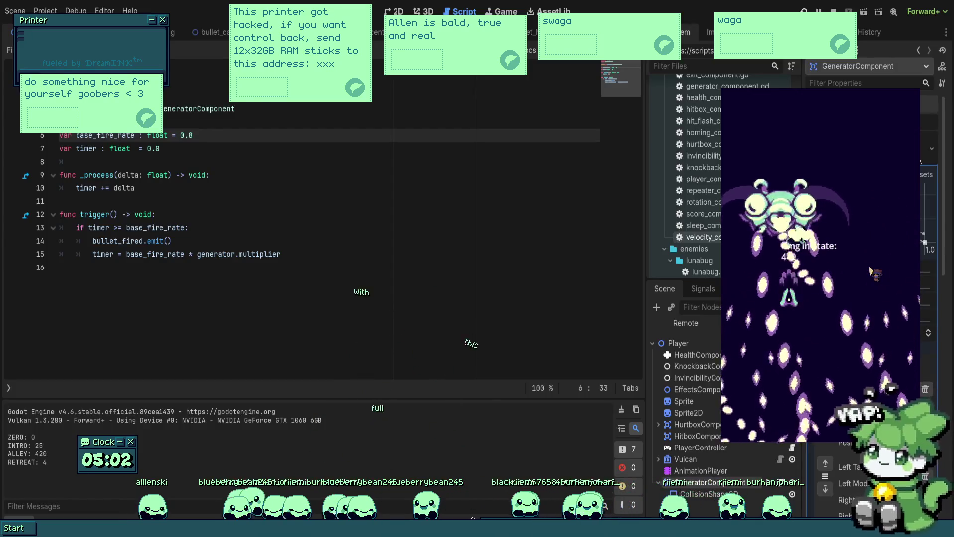
key(Up)
key(Left)
Back the ship away from the boss to test long-range fire, then stop the game
key(Right)
key(Down)
key(Left)
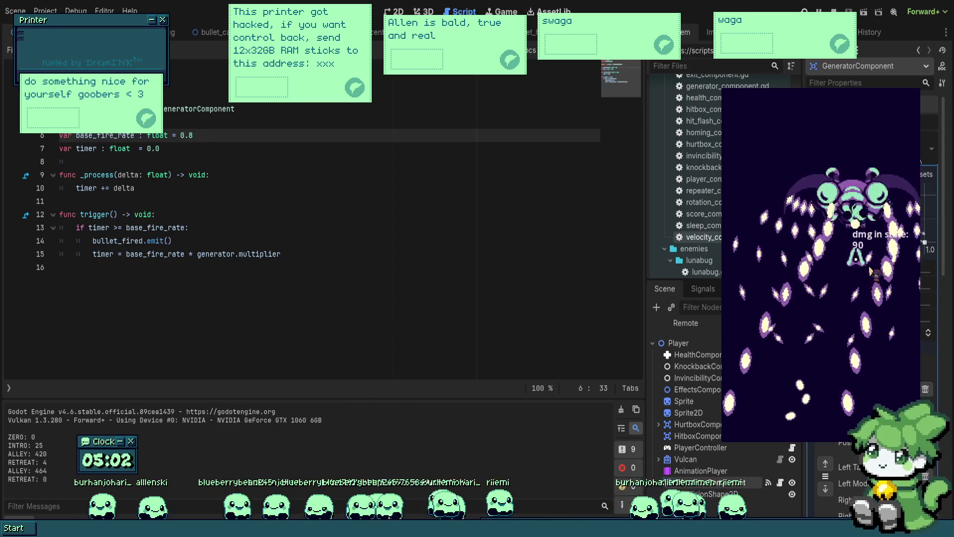
key(Down)
key(Left)
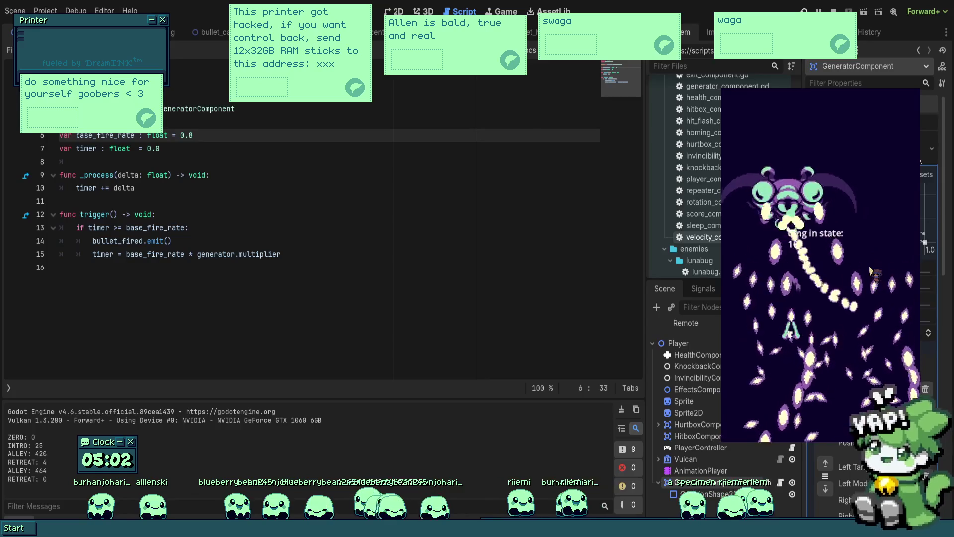
key(Right)
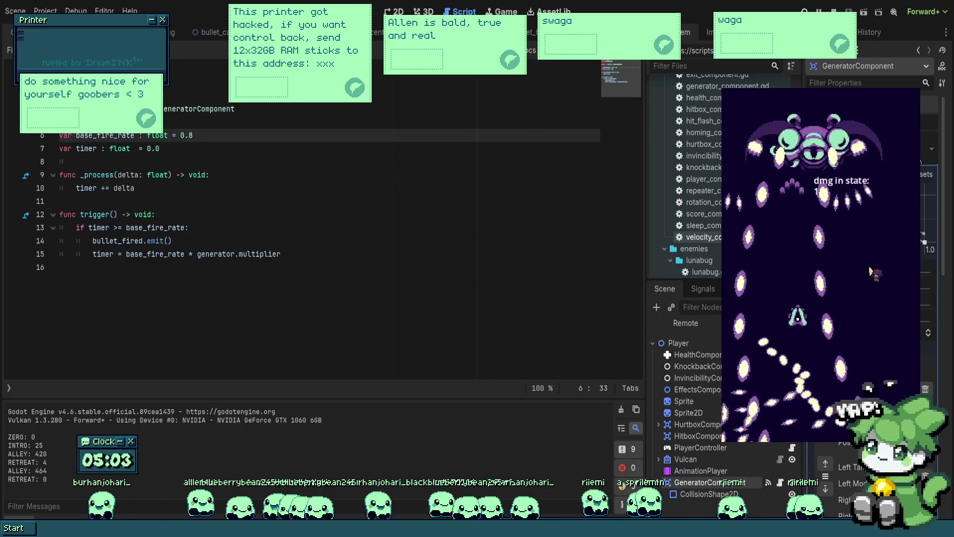
key(Down)
key(Down)
key(Left)
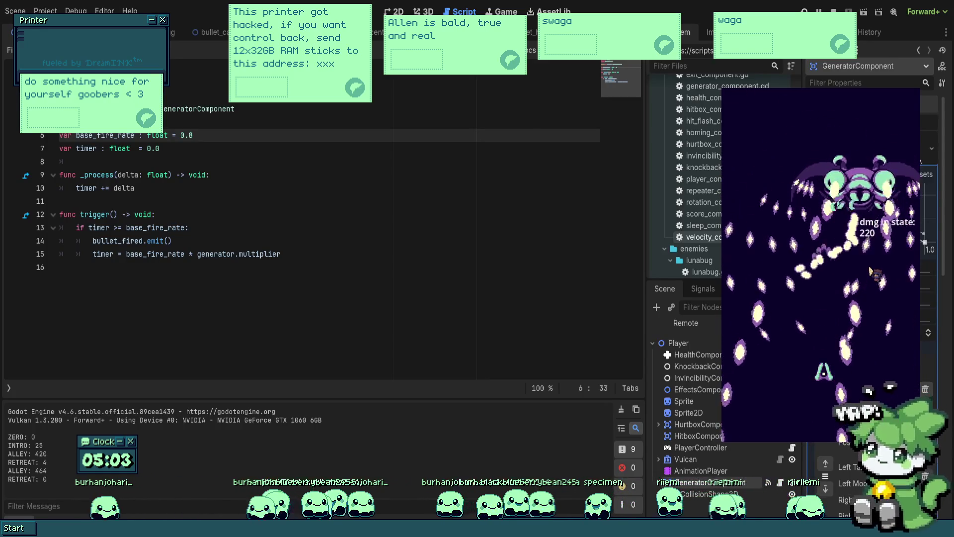
key(Up)
key(Left)
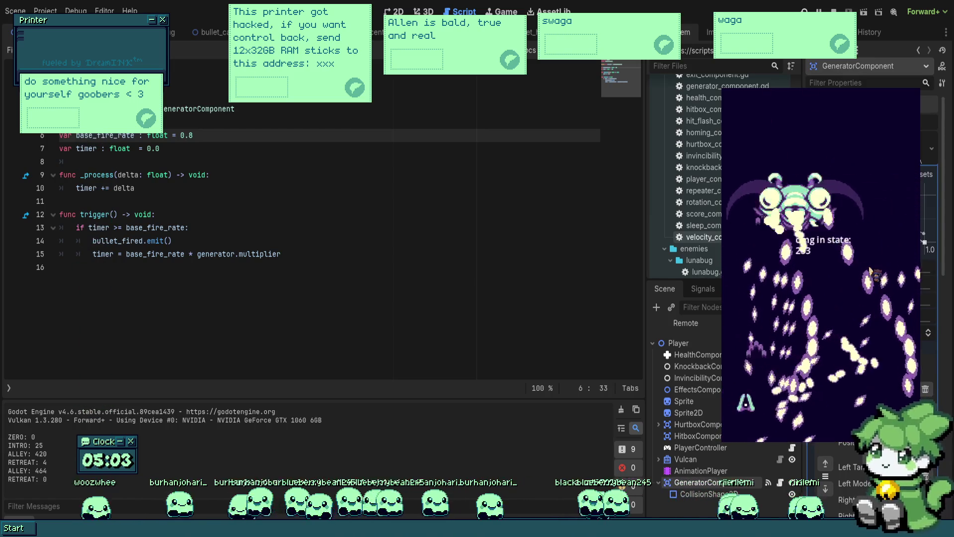
key(Right)
key(Down)
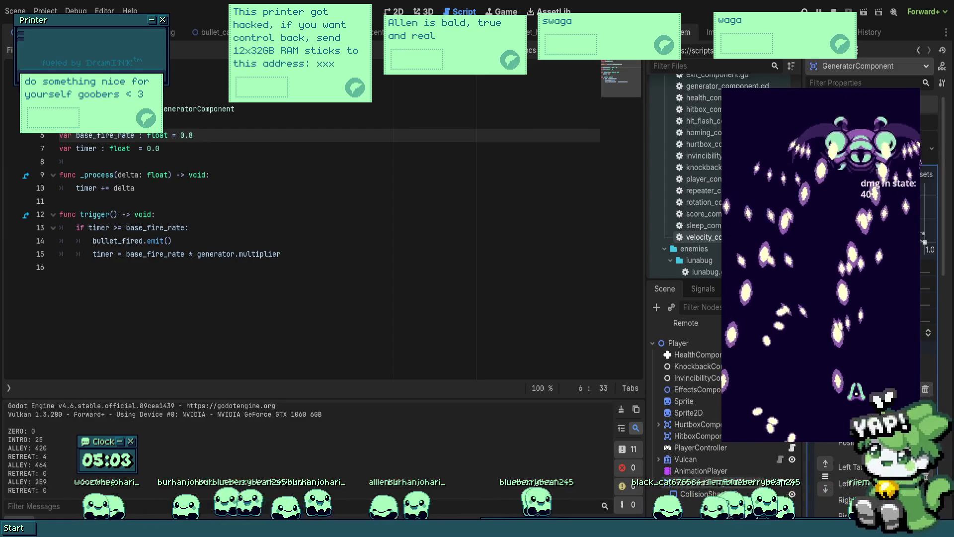
key(F8)
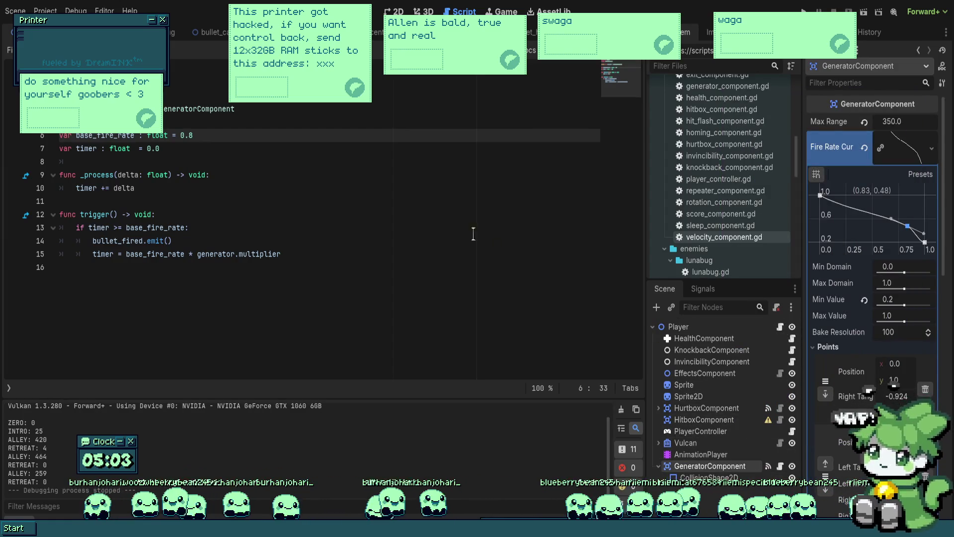
Save the scene with base_fire_rate 0.6, then test-run the game briefly and stop it
key(ctrl+s)
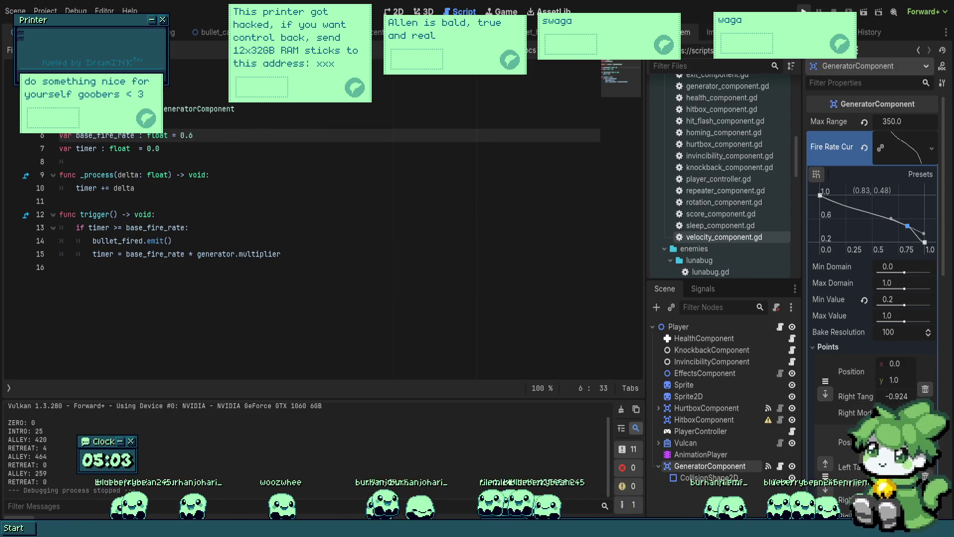
key(F5)
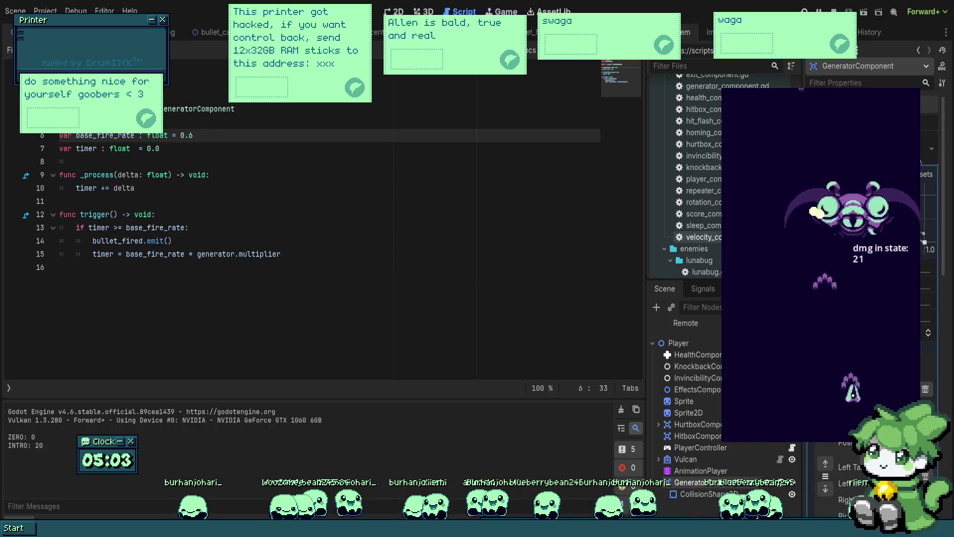
key(Left)
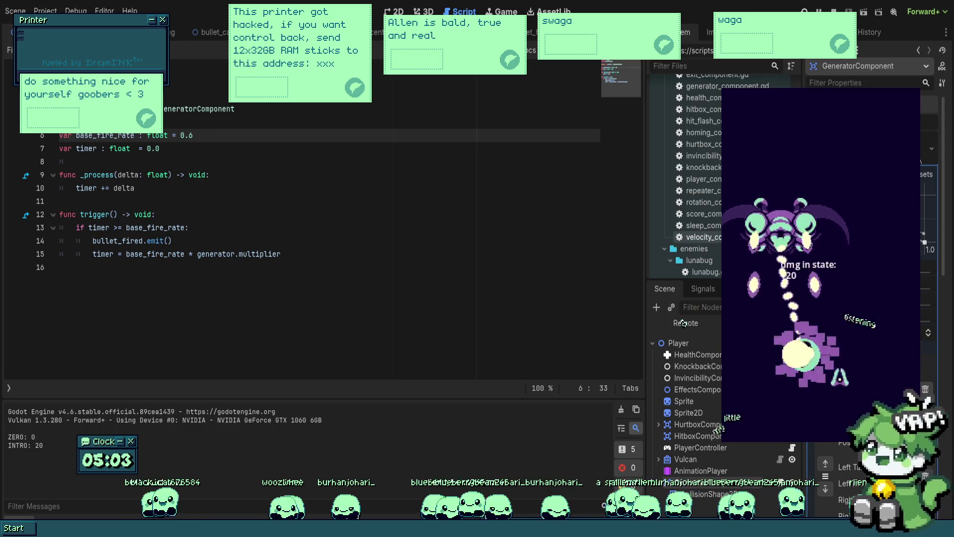
key(Right)
key(Down)
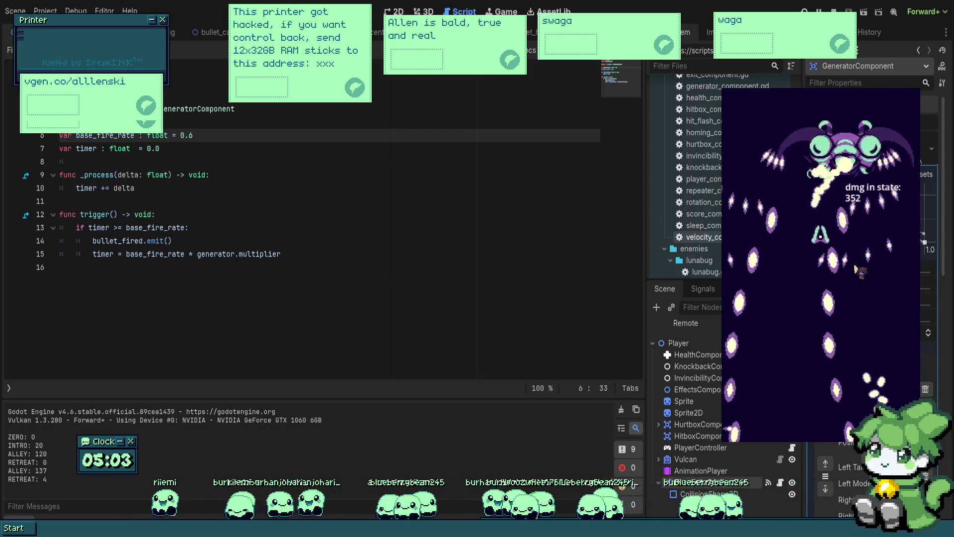
key(F8)
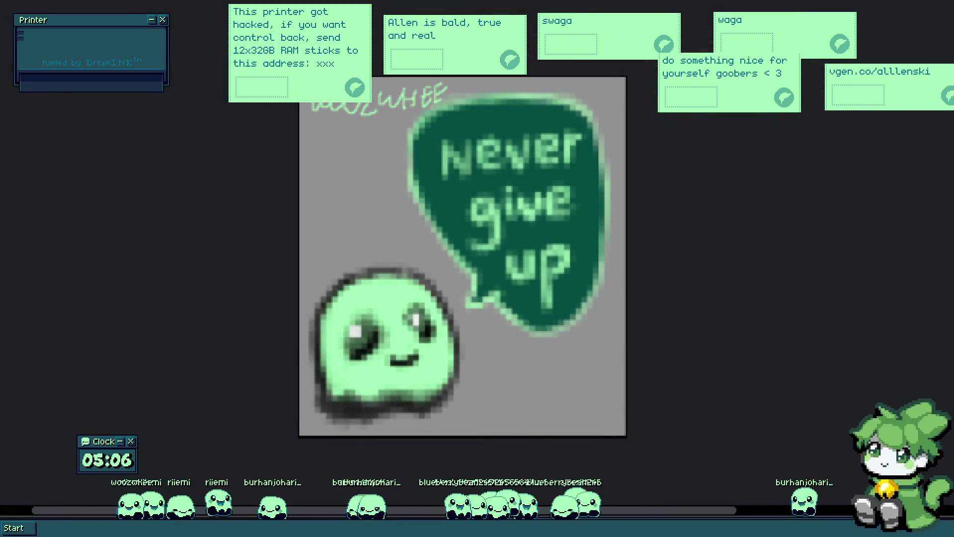
Pan to and select the 'Never give up' image, then adjust its position
scroll(503, 328, up, 2)
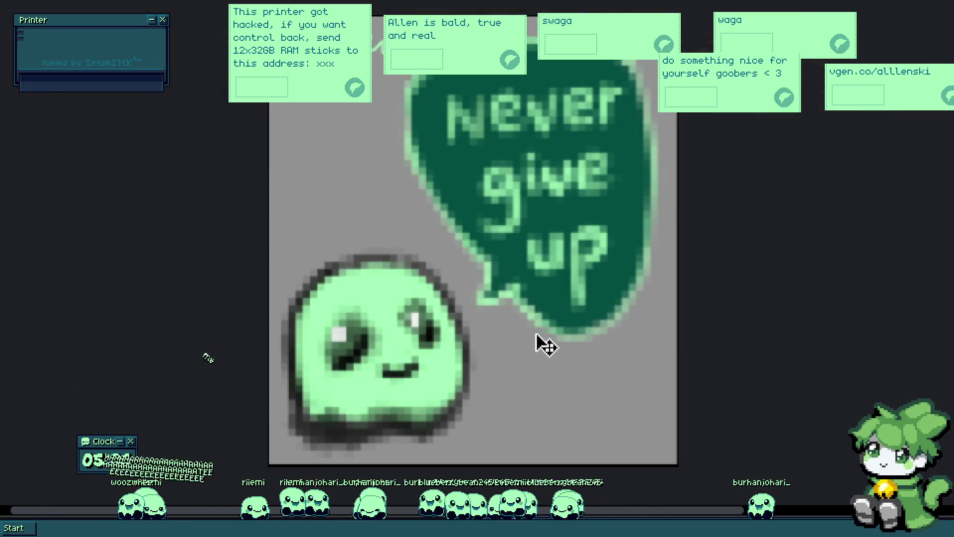
scroll(390, 162, up, 2)
mouse_move(428, 251)
mouse_down()
mouse_move(429, 272)
mouse_move(405, 132)
mouse_up()
scroll(420, 203, down, 3)
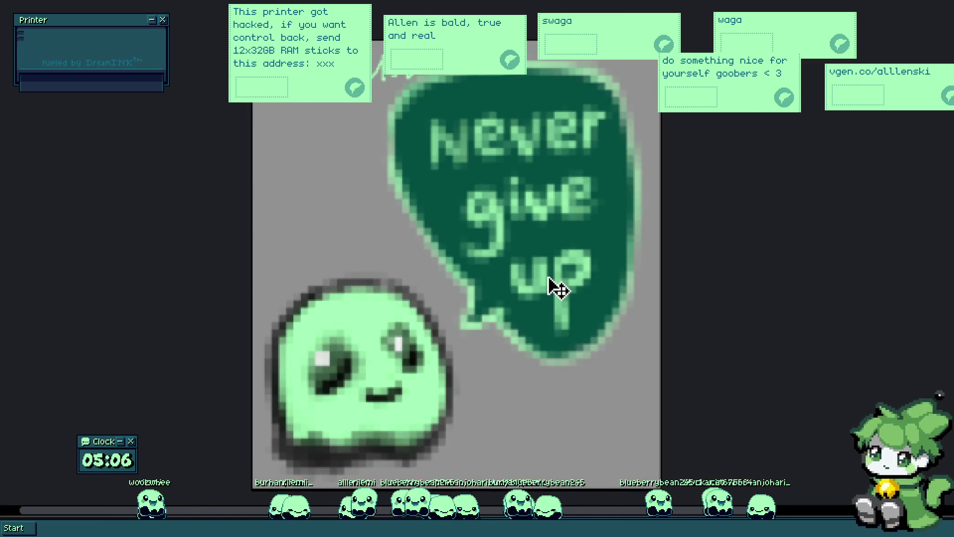
click(337, 128)
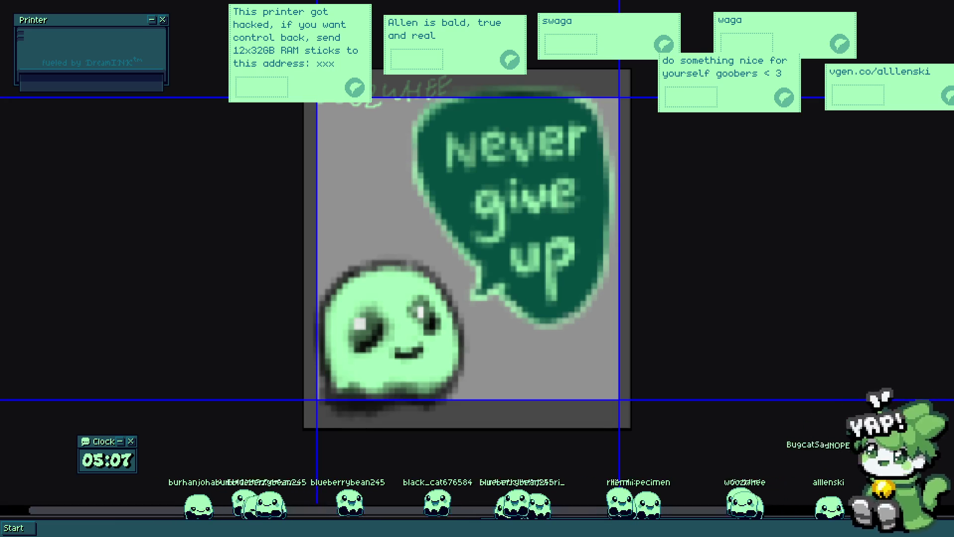
drag(400, 261, 405, 259)
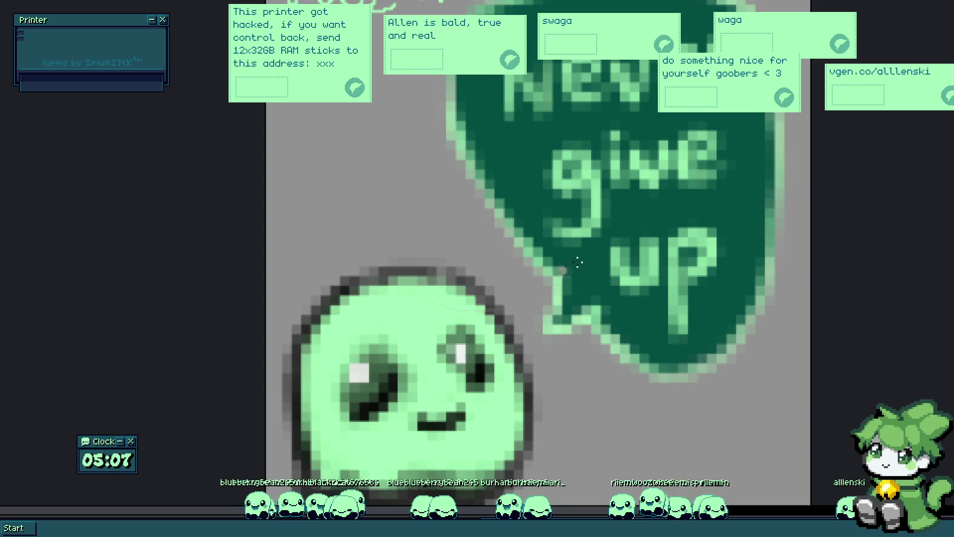
scroll(443, 202, up, 3)
scroll(616, 228, up, 2)
drag(624, 256, 529, 67)
mouse_move(652, 228)
mouse_down()
mouse_move(486, 315)
mouse_move(490, 277)
mouse_up()
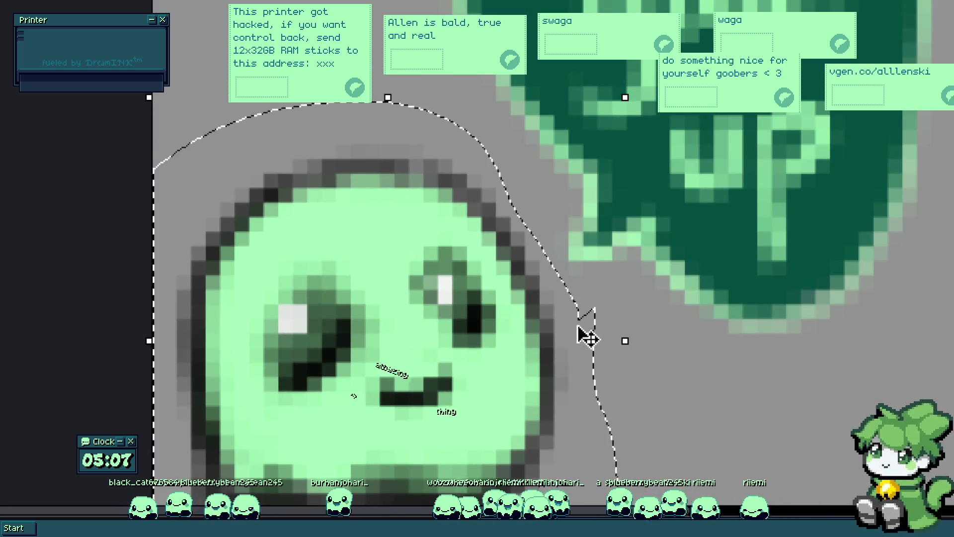
Draw a freehand selection around the ghost and nudge it up and right
scroll(586, 334, up, 5)
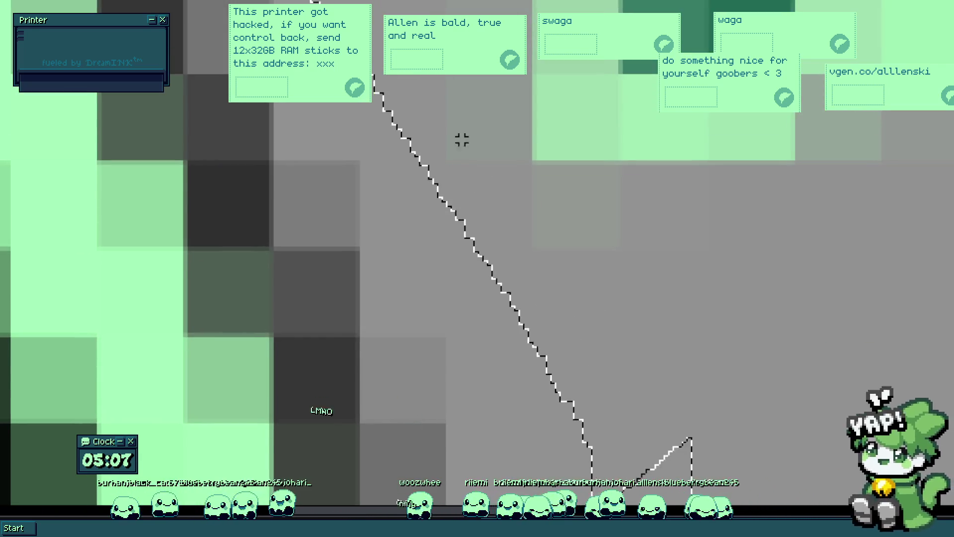
mouse_move(405, 85)
mouse_down()
mouse_move(419, 251)
mouse_move(550, 464)
mouse_up()
scroll(398, 279, down, 2)
mouse_move(398, 115)
mouse_down()
mouse_move(379, 260)
mouse_move(447, 338)
mouse_up()
mouse_move(211, 305)
mouse_down()
mouse_move(247, 234)
mouse_move(219, 239)
mouse_up()
scroll(219, 240, down, 5)
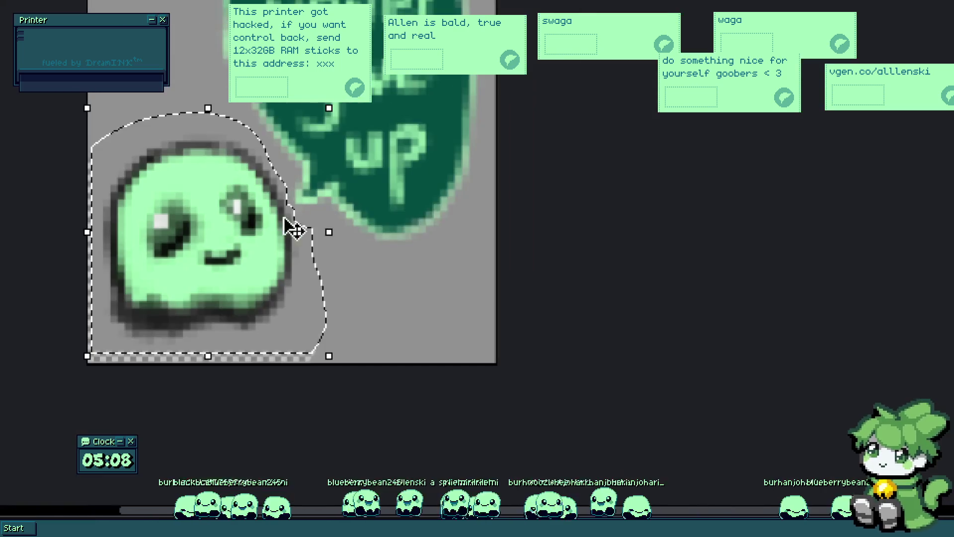
drag(326, 192, 437, 241)
drag(443, 159, 436, 178)
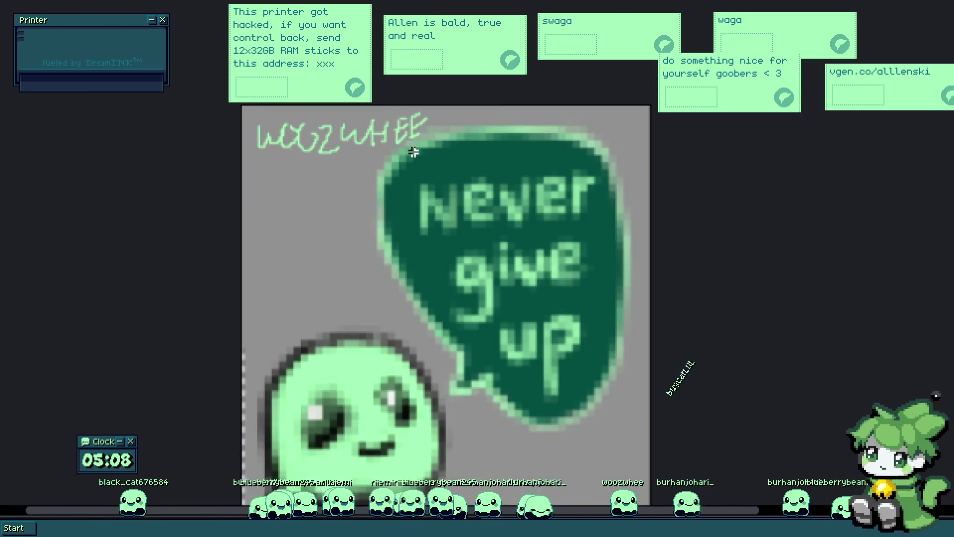
Capture a screen region and reposition the image within the guide frame
key(super+shift+s)
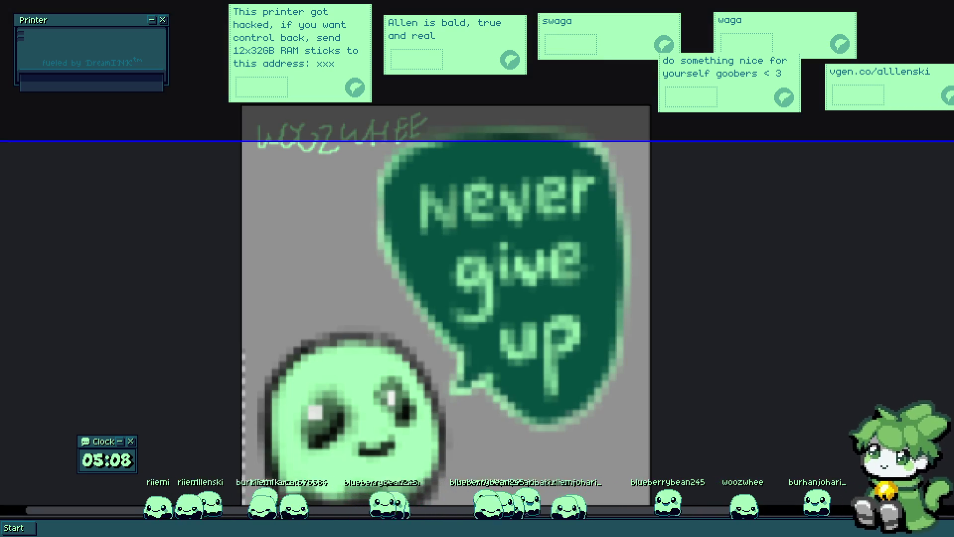
mouse_move(495, 262)
mouse_down()
mouse_move(524, 177)
mouse_move(522, 143)
mouse_move(516, 149)
mouse_up()
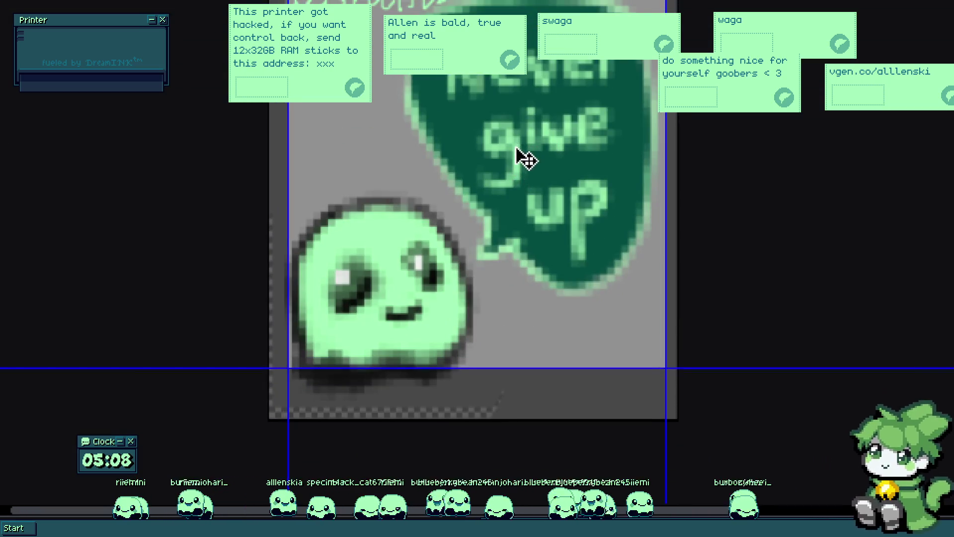
scroll(518, 174, up, 3)
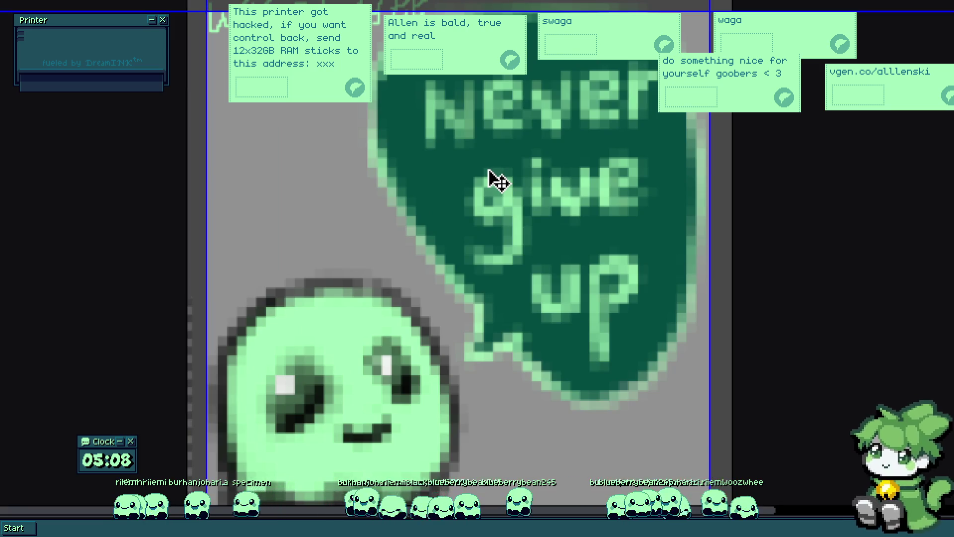
scroll(490, 172, down, 1)
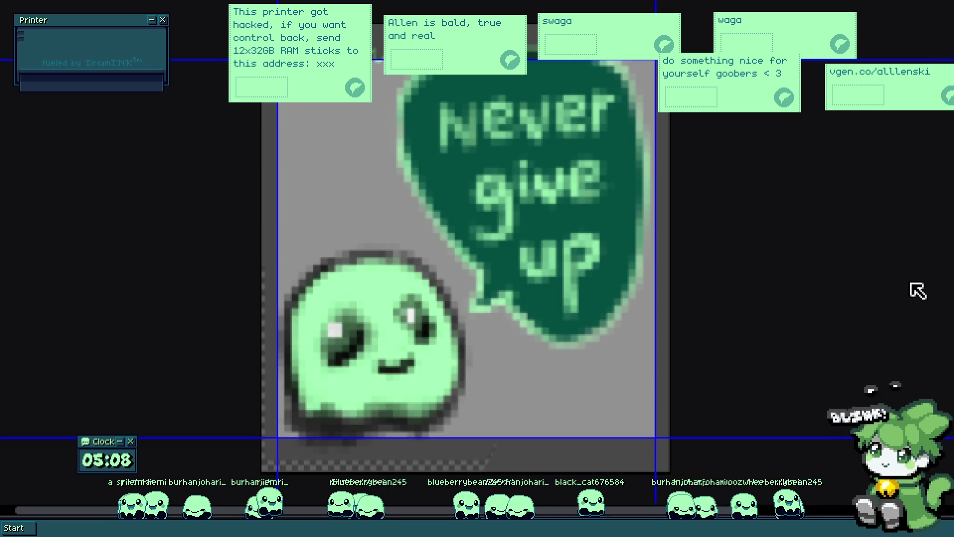
scroll(557, 209, down, 1)
scroll(556, 209, down, 1)
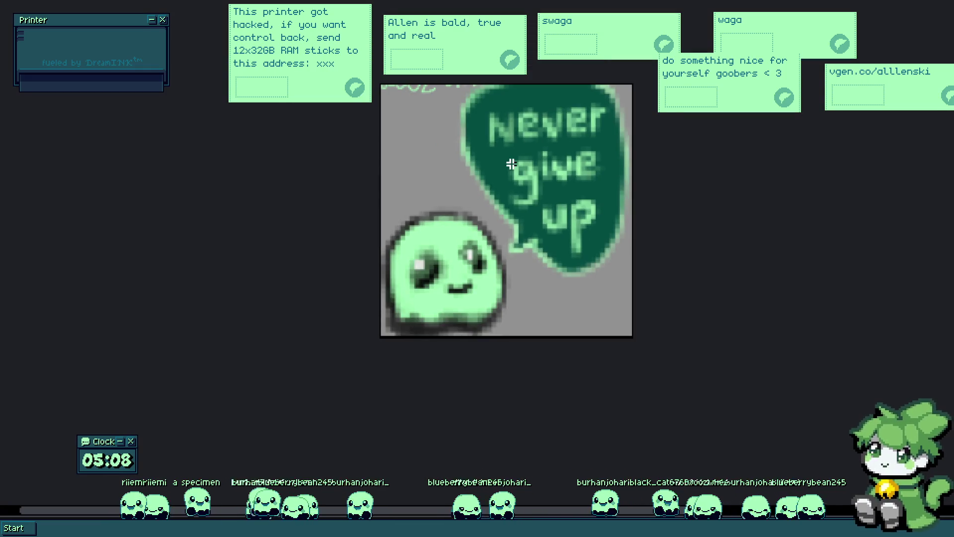
scroll(534, 195, down, 1)
drag(525, 198, 537, 224)
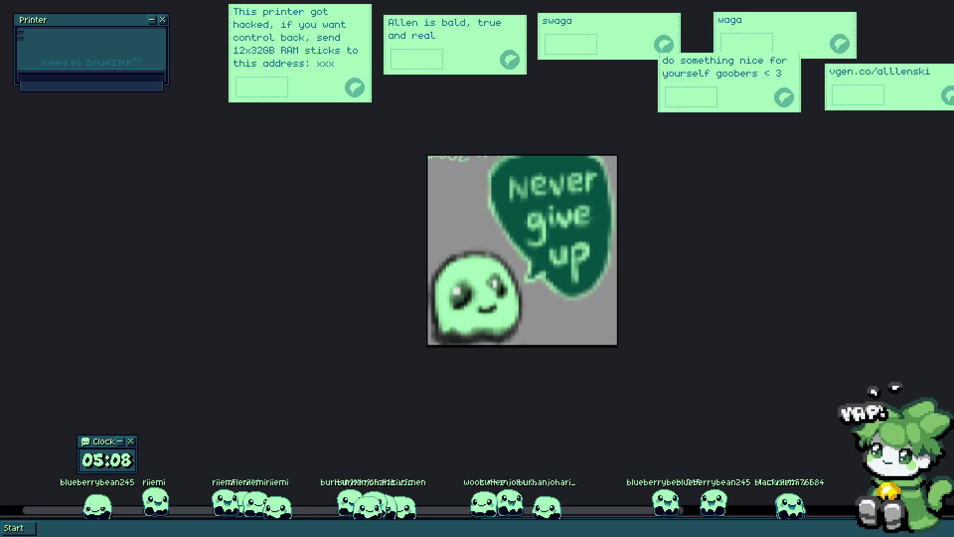
scroll(457, 167, up, 2)
scroll(456, 164, up, 4)
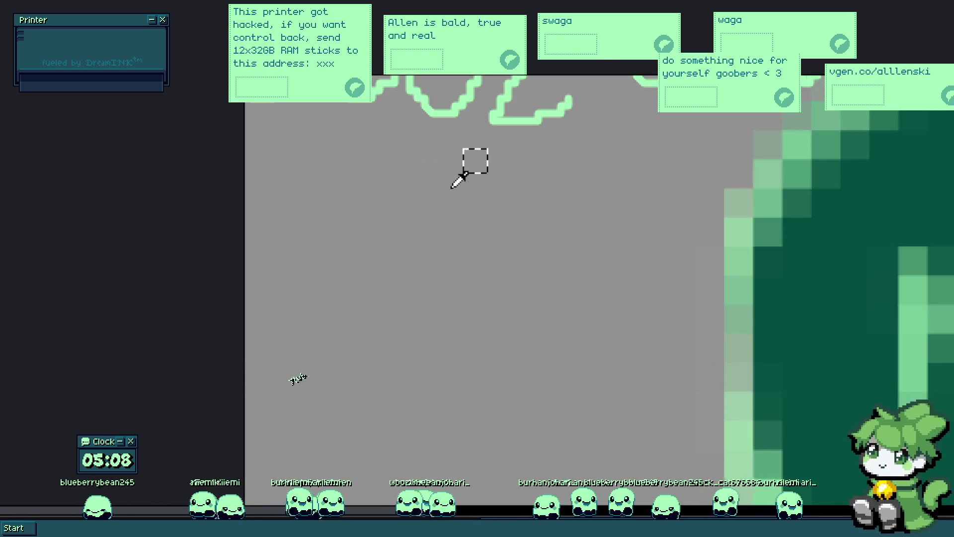
scroll(467, 164, down, 2)
scroll(453, 154, down, 2)
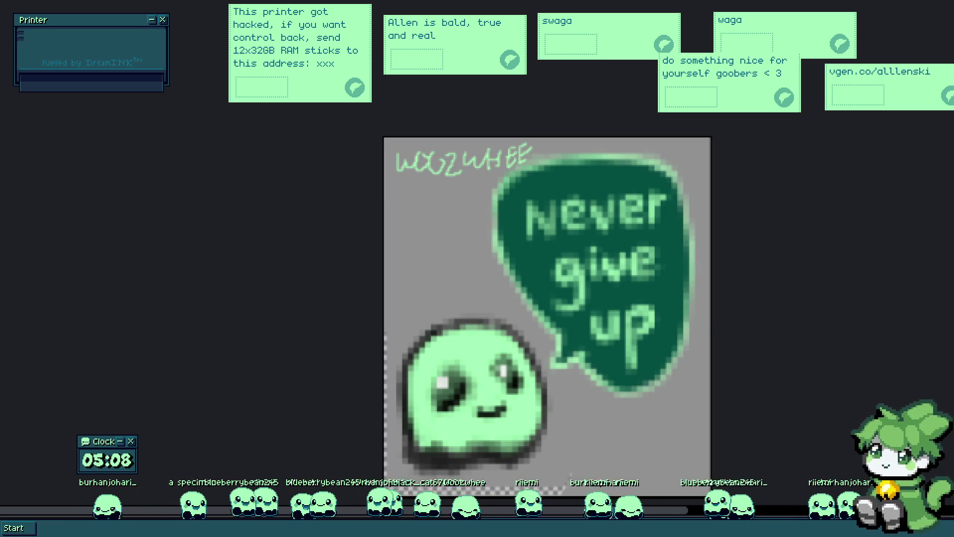
Clear the selection around the blob and place the caret after the bullet emit line
key(ctrl+z)
key(ctrl+d)
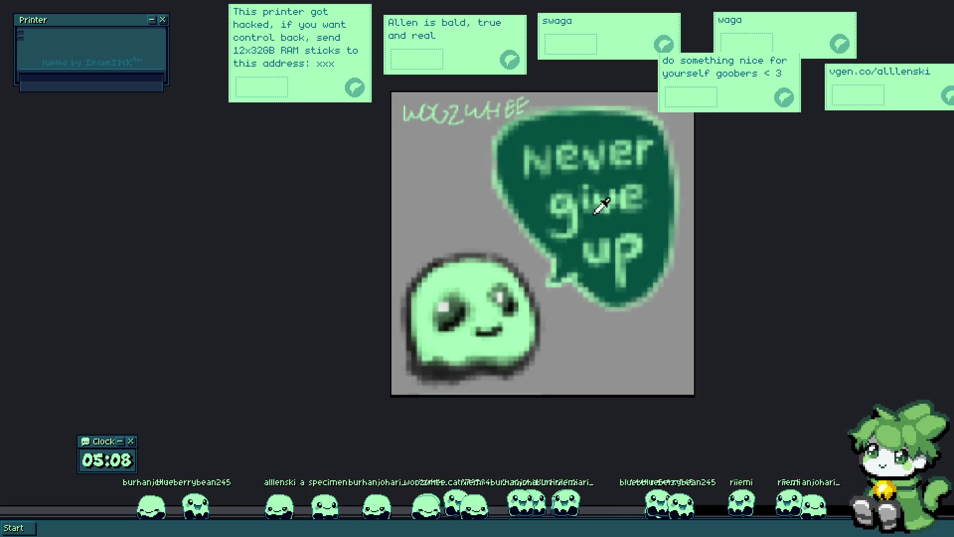
scroll(596, 238, down, 3)
scroll(579, 231, up, 3)
drag(571, 214, 533, 197)
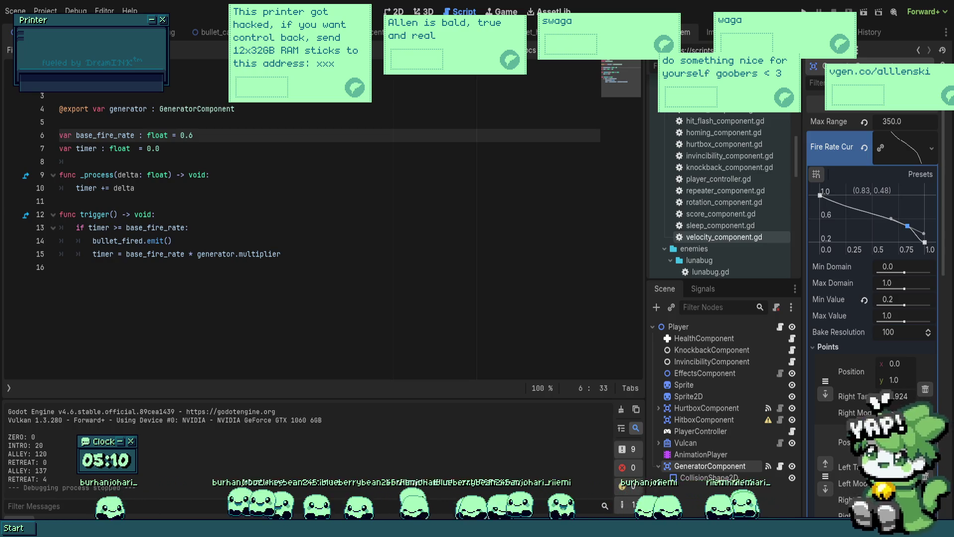
click(486, 240)
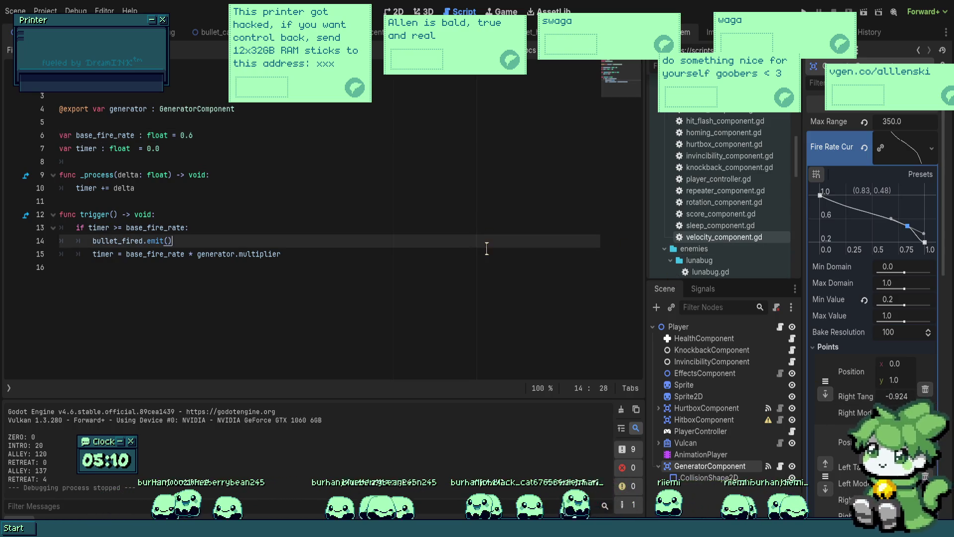
key(F5)
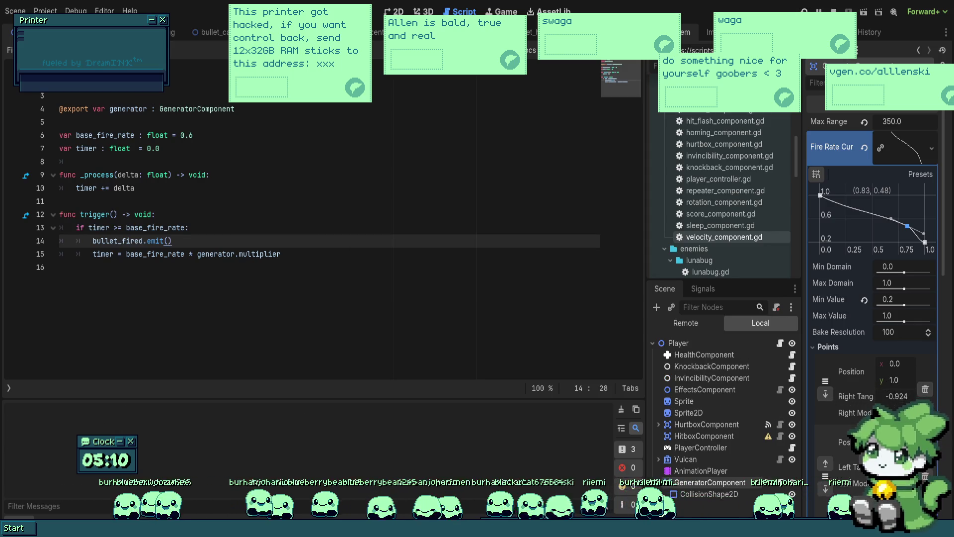
key(Up)
key(Right)
key(Down)
key(Left)
key(Left)
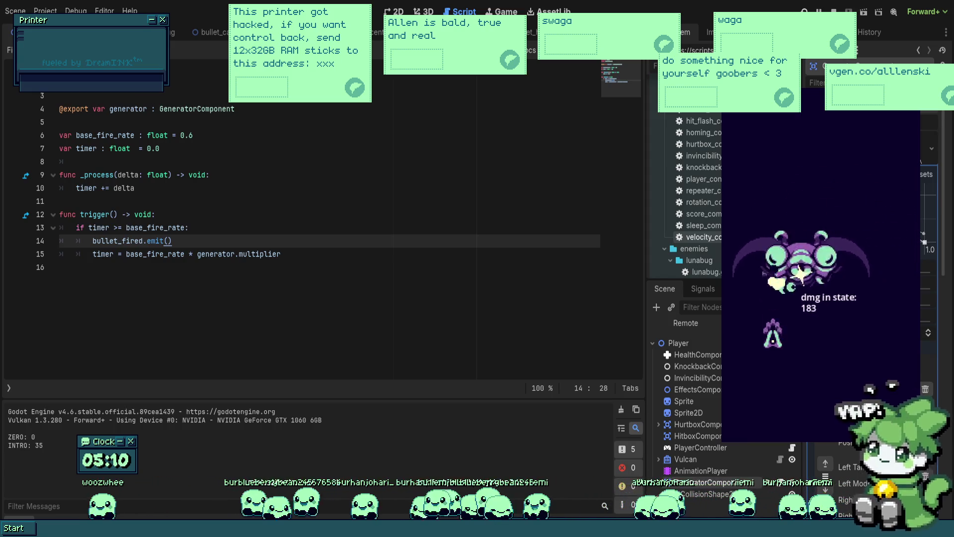
key(Right)
key(Up)
key(Right)
key(Down)
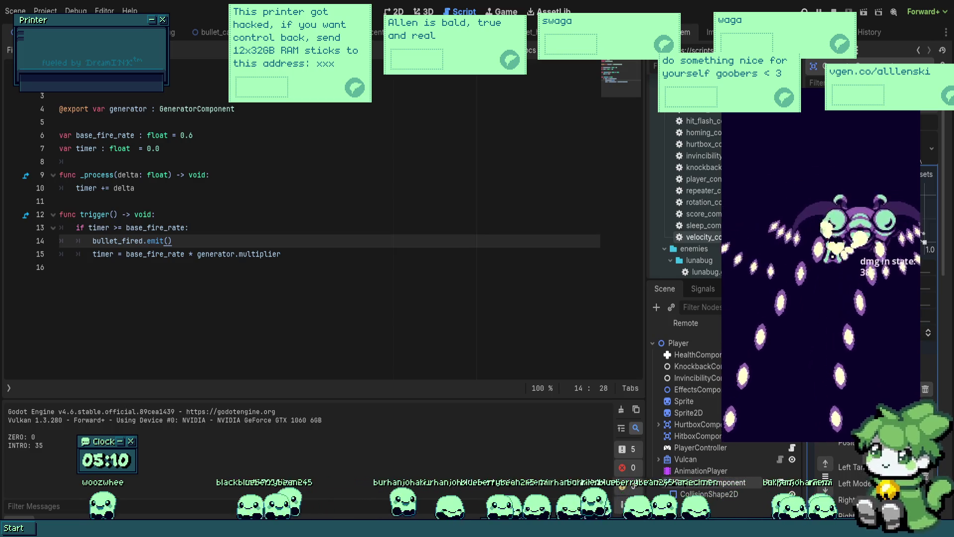
key(Right)
key(Left)
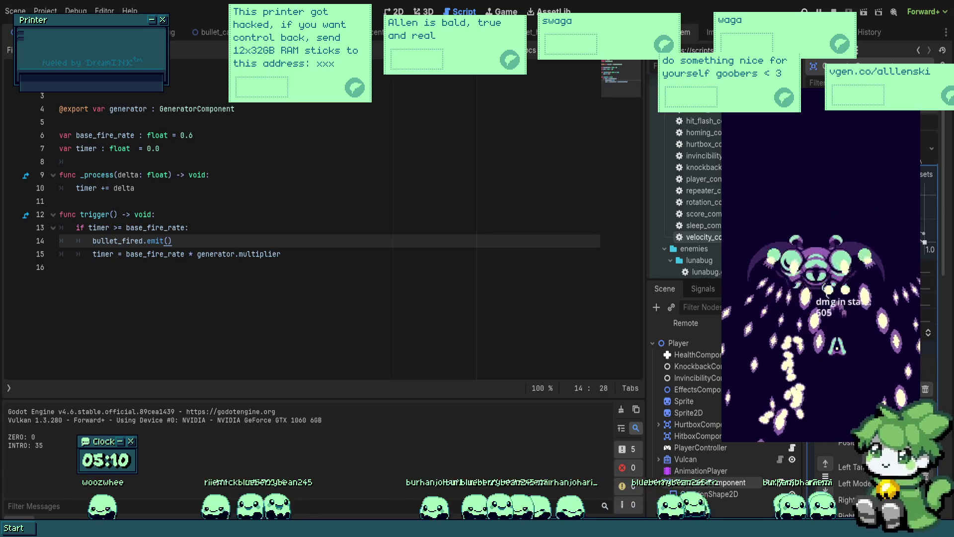
key(Right)
key(Up)
key(Up)
key(Right)
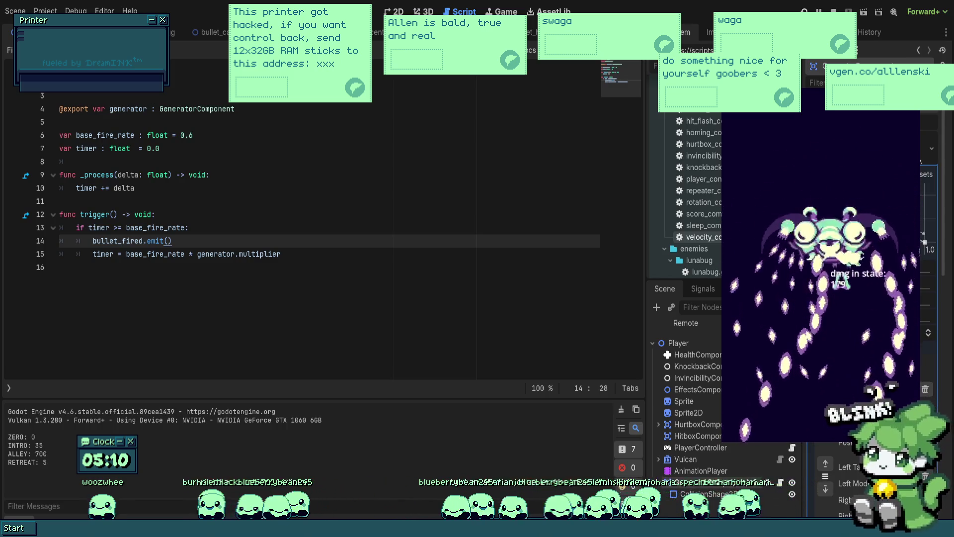
key(Left)
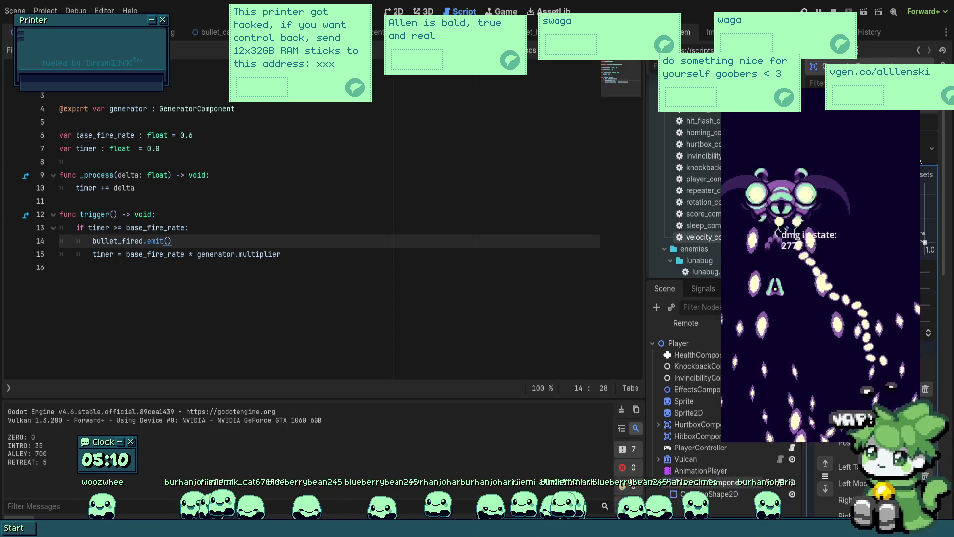
key(Right)
key(Down)
key(Down)
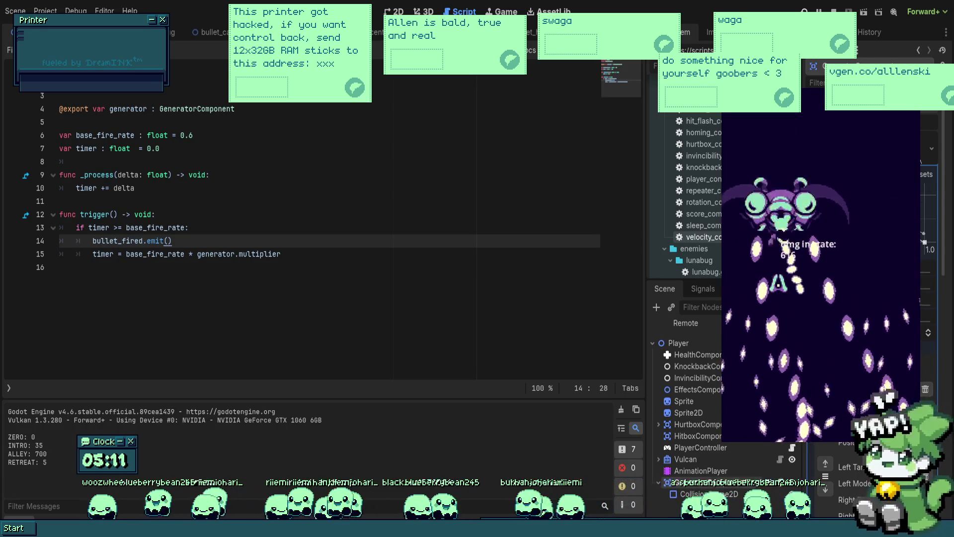
key(Up)
key(Right)
key(Down)
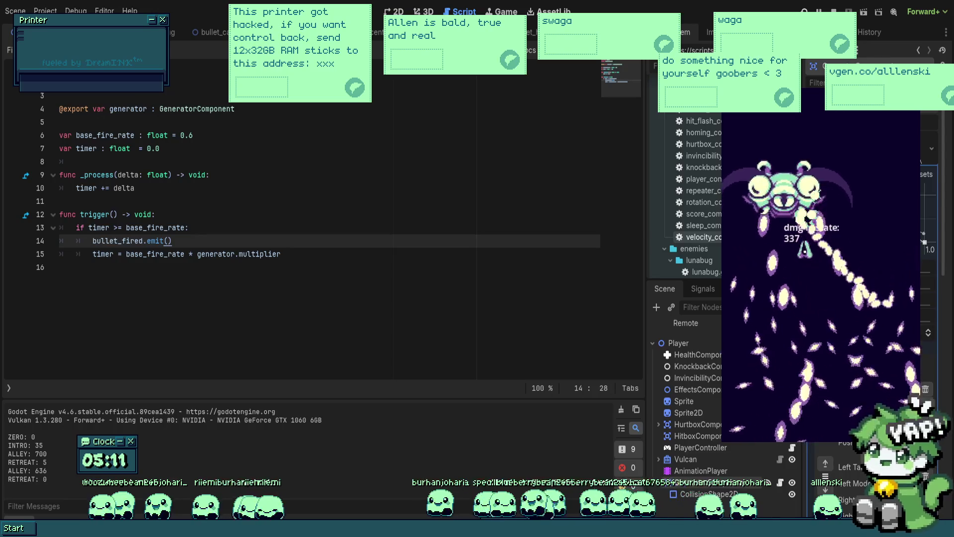
key(Right)
key(Up)
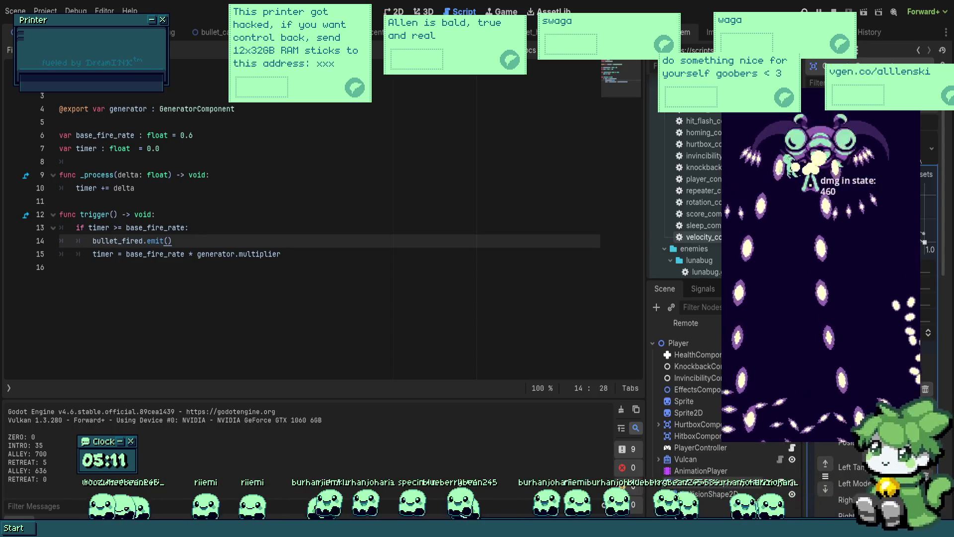
key(Right)
key(Down)
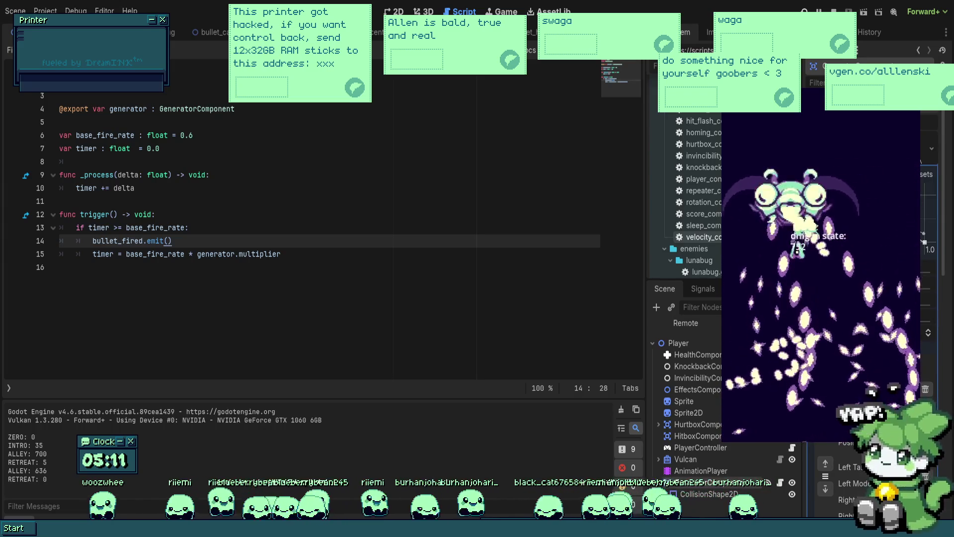
key(Up)
key(Right)
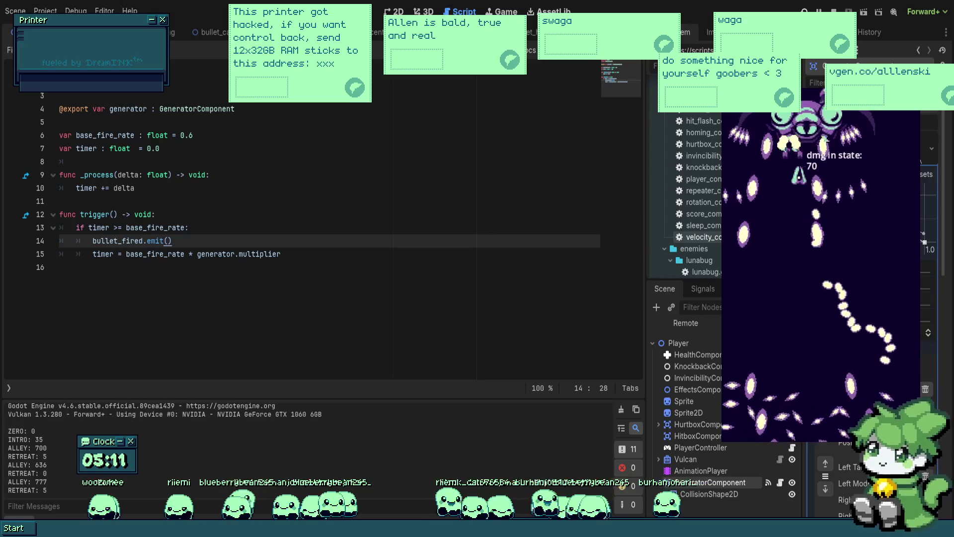
key(Right)
key(Down)
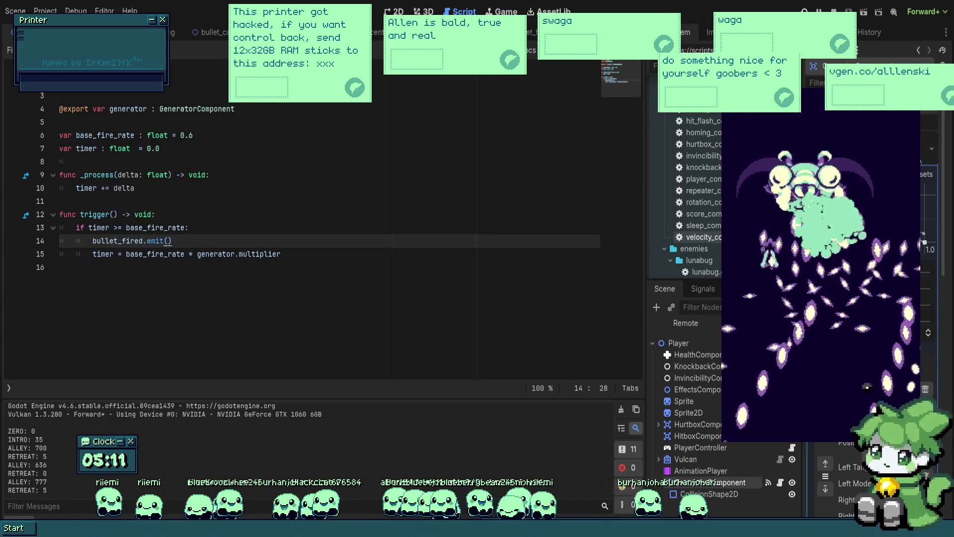
key(Up)
key(Right)
key(Right)
key(Down)
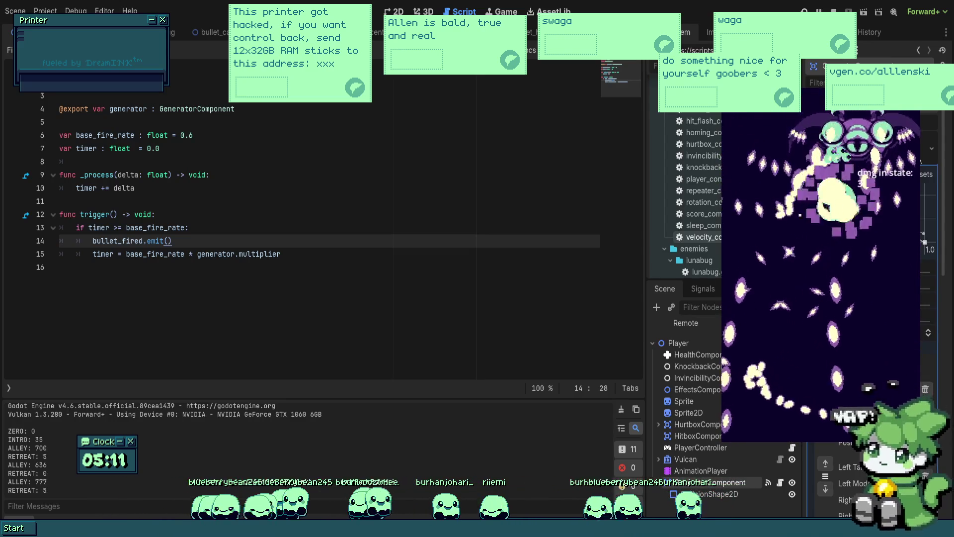
key(Up)
key(Right)
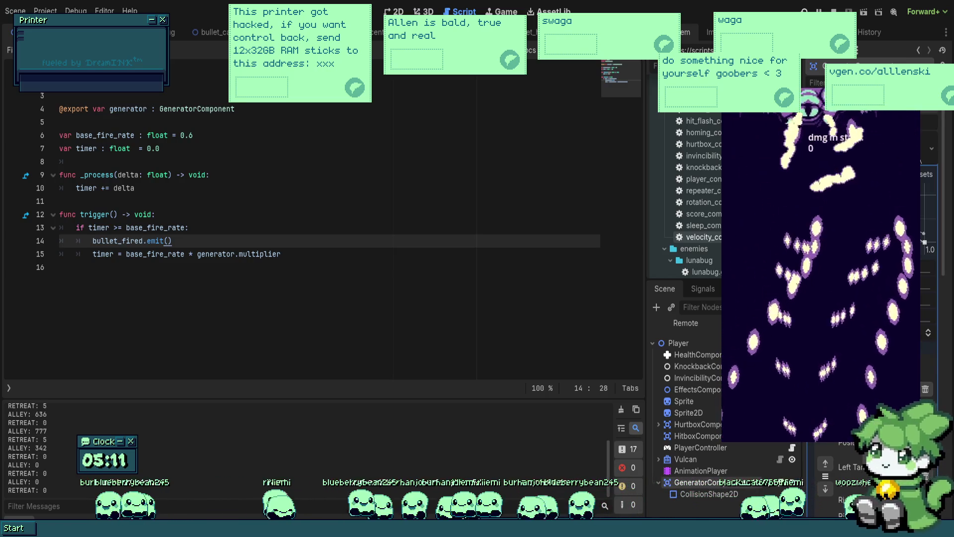
key(F8)
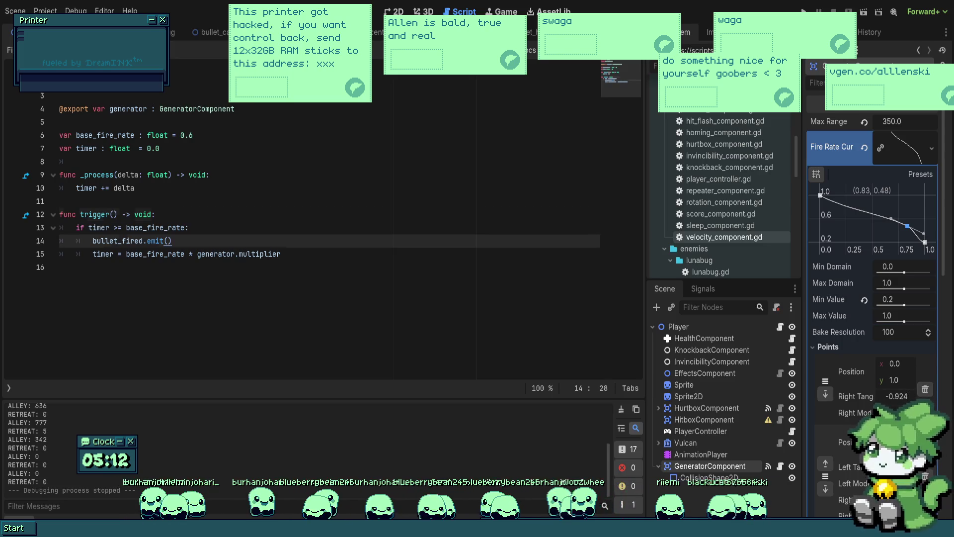
Show the Player scene in the 2D view and zoom out to reveal its range circle
click(370, 214)
key(ctrl+F1)
scroll(473, 241, down, 6)
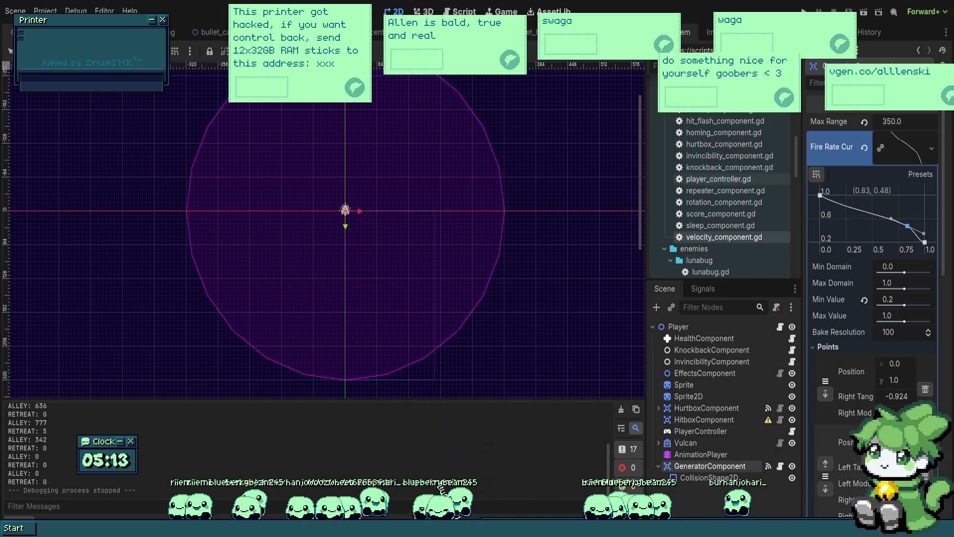
scroll(721, 194, down, 10)
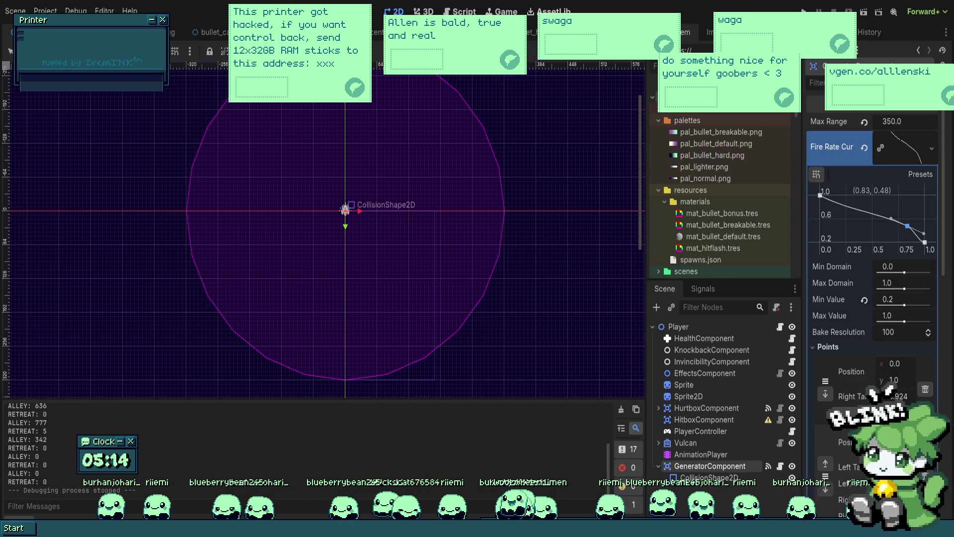
key(F5)
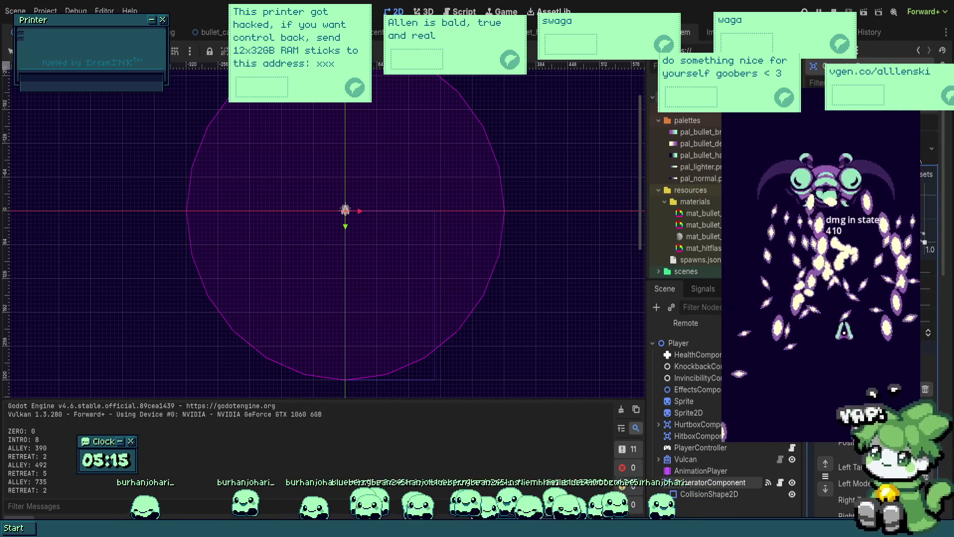
key(F8)
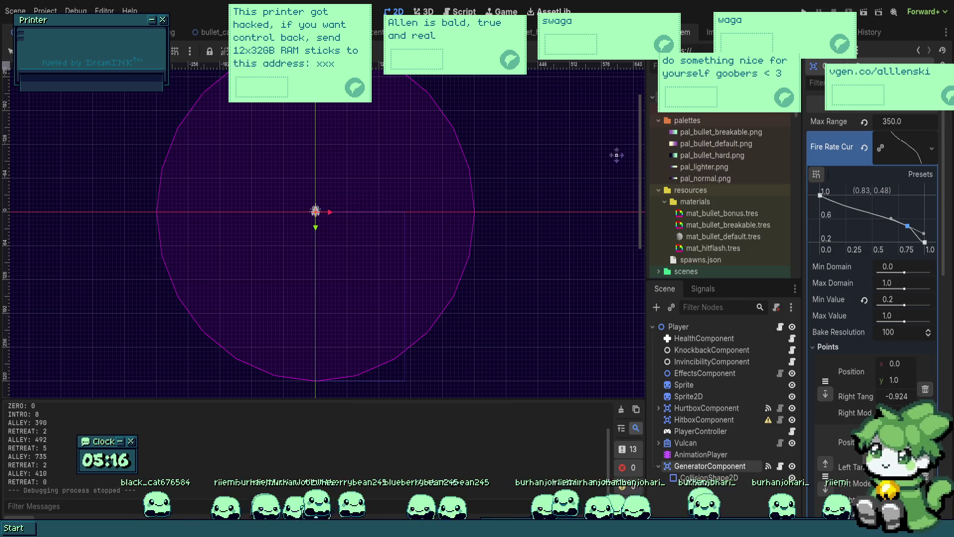
Scroll the Godot editor view to the right
scroll(518, 183, right, 1)
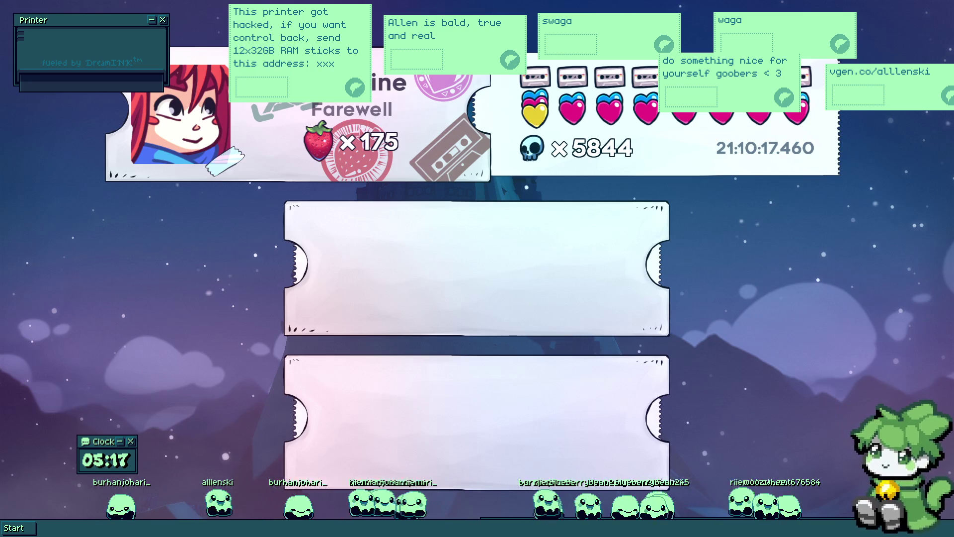
Continue the top save file and start the Farewell C-Side chapter
key(c)
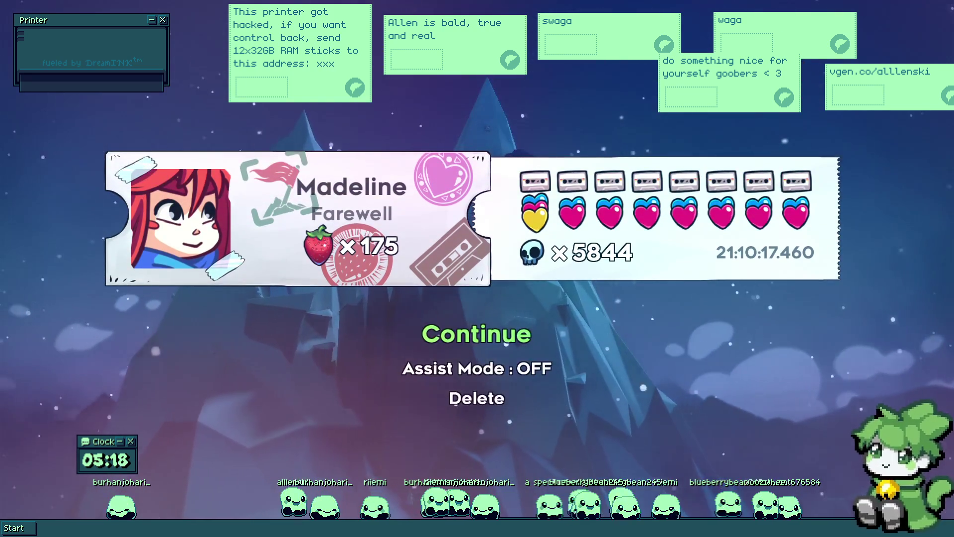
key(Down)
key(Up)
key(c)
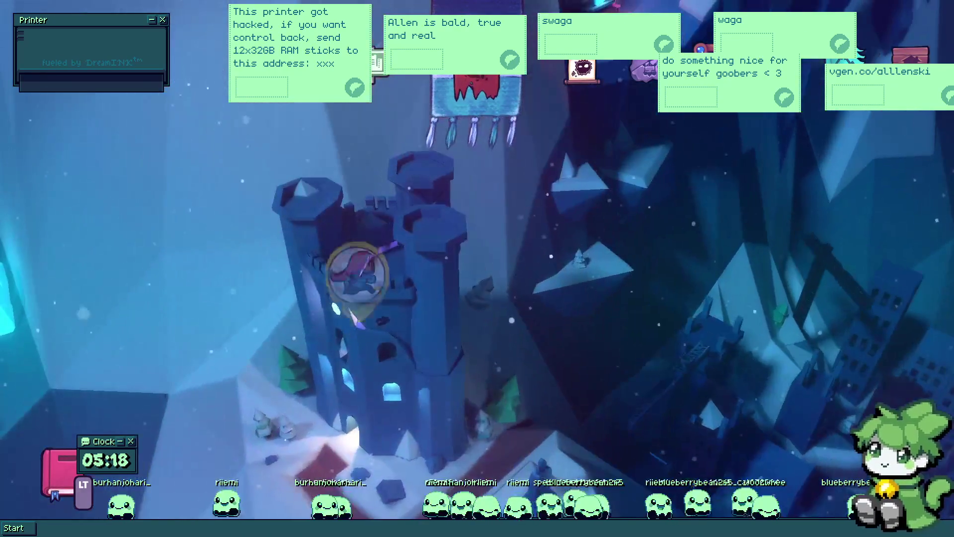
key(c)
key(Right)
key(Right)
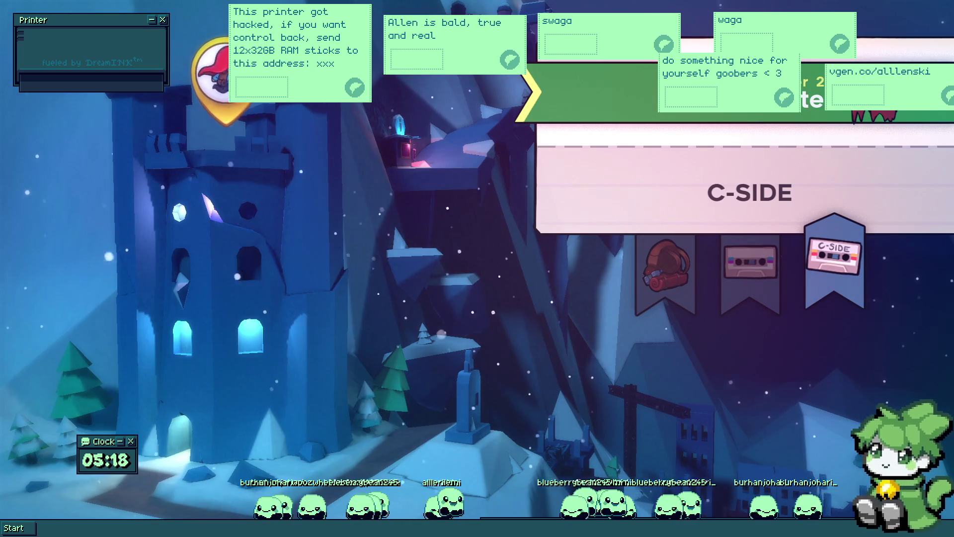
key(c)
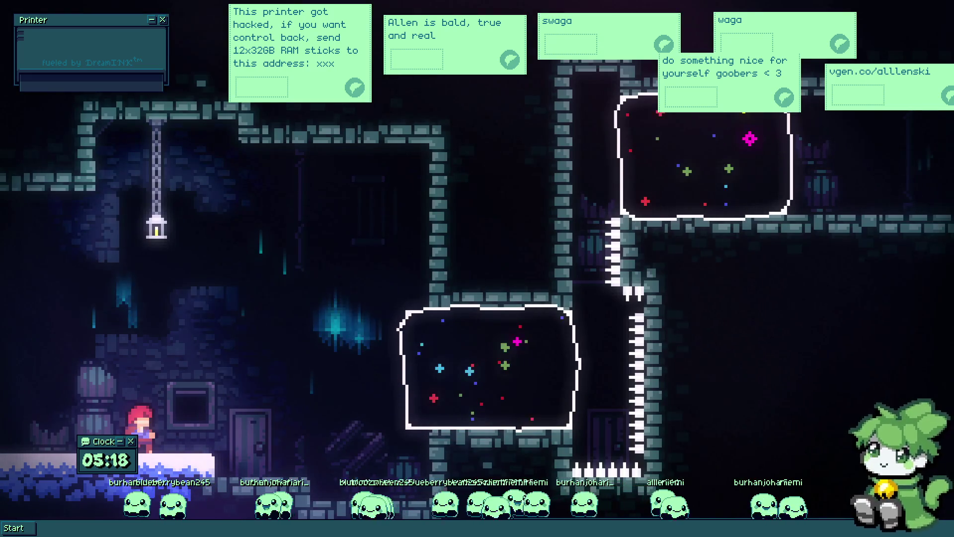
Attempt to jump and dash Madeline through the first dream block, respawning after deaths
key(Right)
key(Left)
key(x)
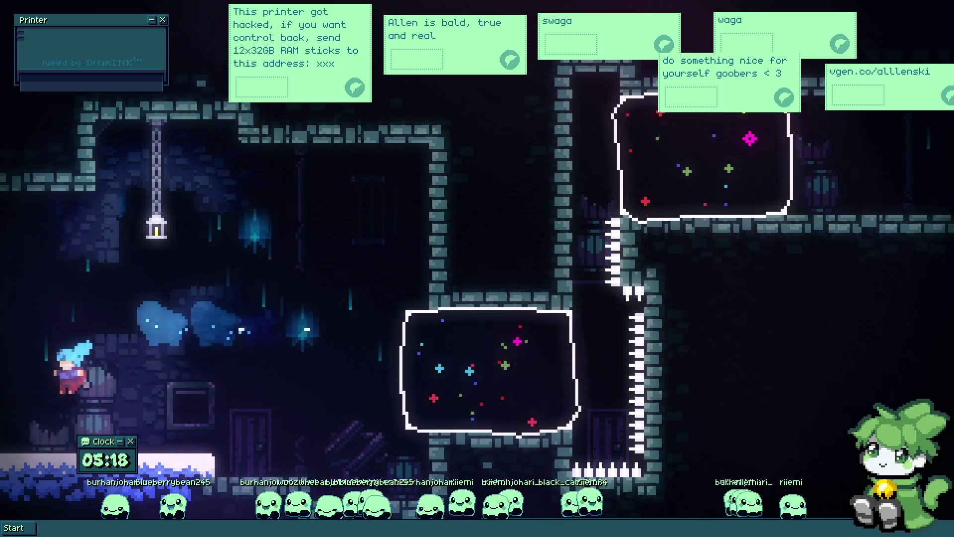
key(c)
key(x)
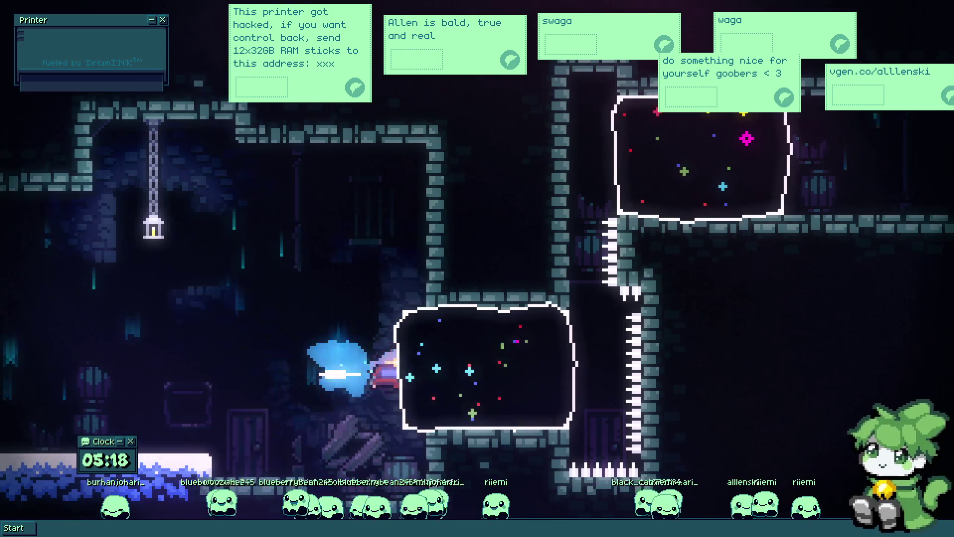
key(Right)
key(c)
key(x)
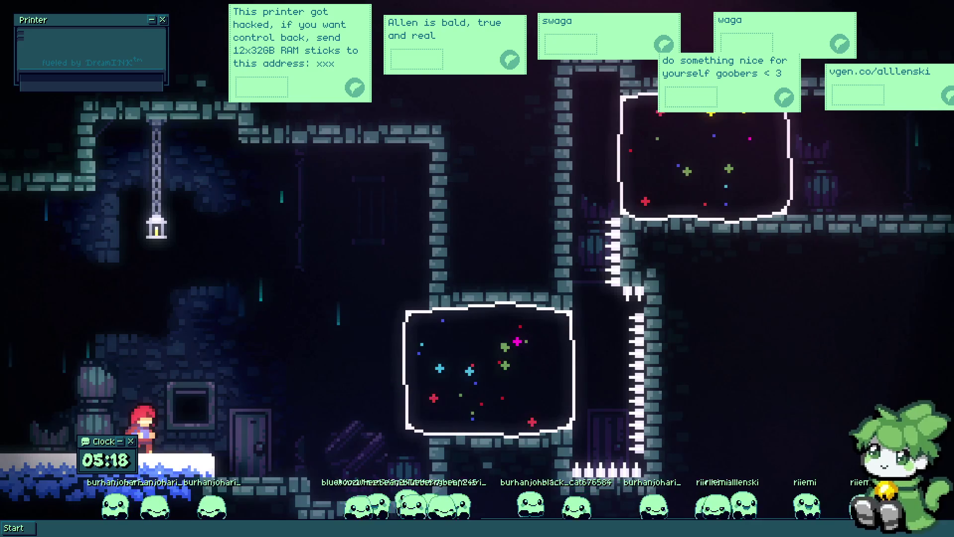
Retry the jump-dash through the dream block and climb the wall beside the spikes
key(Right)
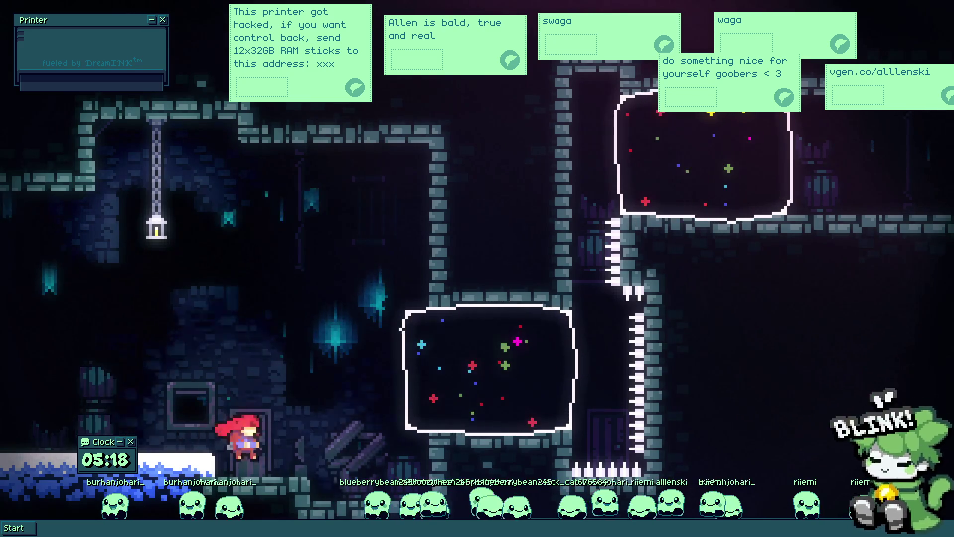
key(c)
key(x)
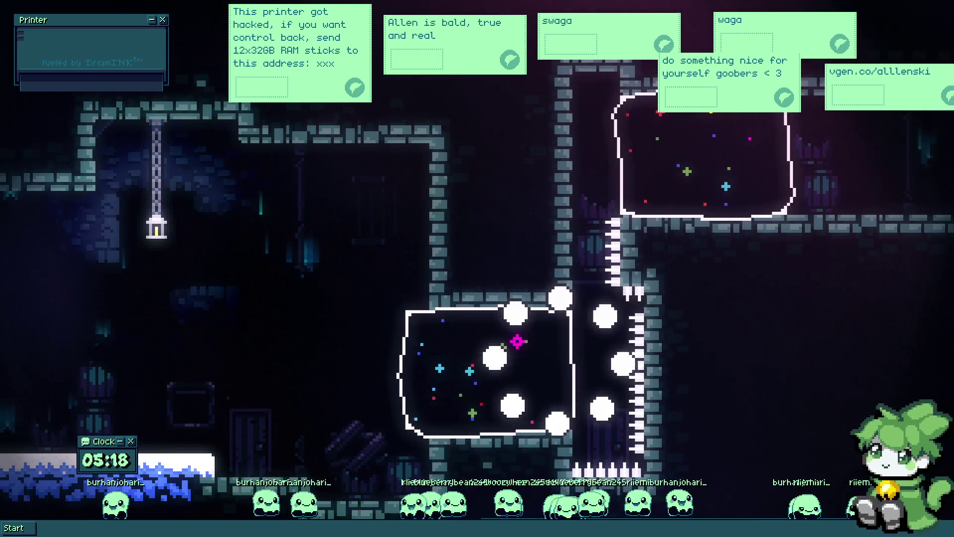
key(Right)
key(c)
key(x)
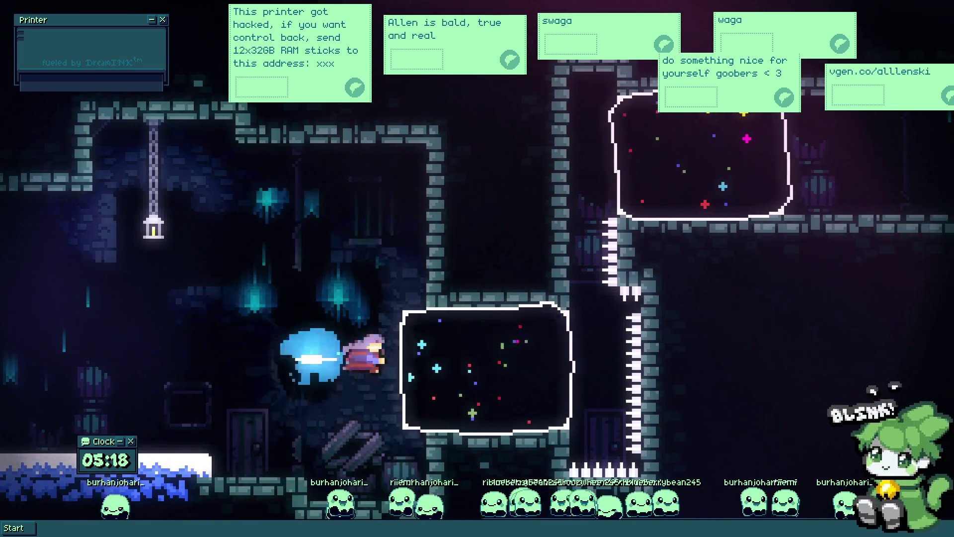
key(c)
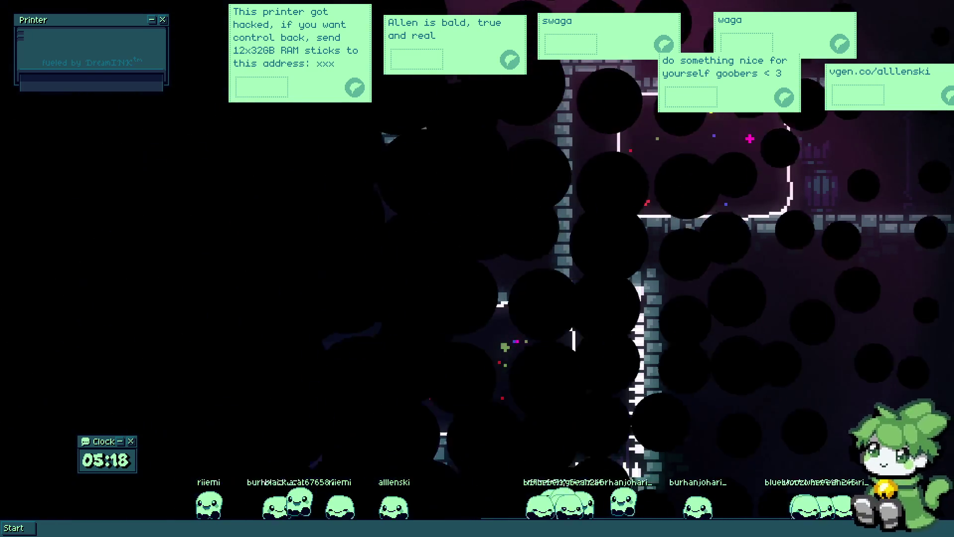
Dash up-left into the upper corridor, then dream-dash down and right through the blocks
key(Right)
key(c)
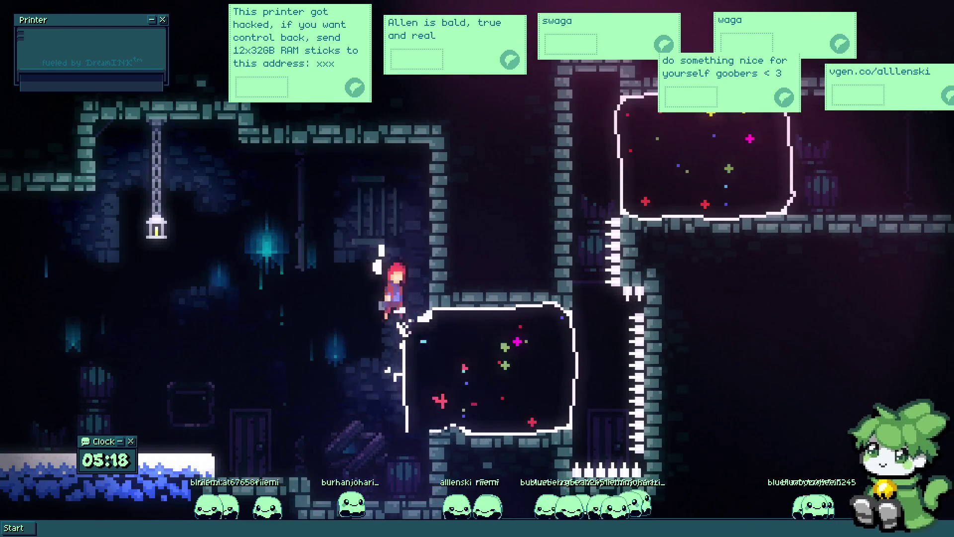
key(x)
key(Right)
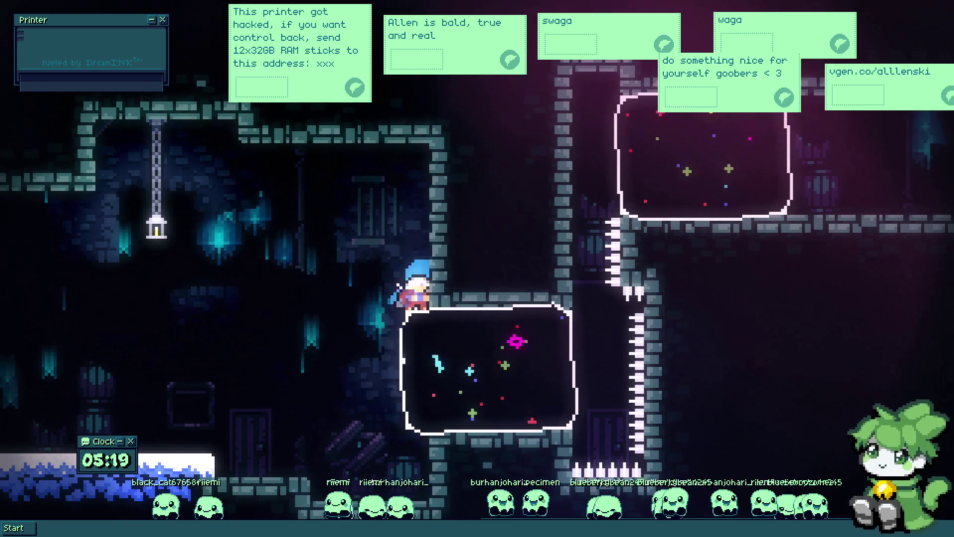
key(Down+x)
key(c)
key(Left+x)
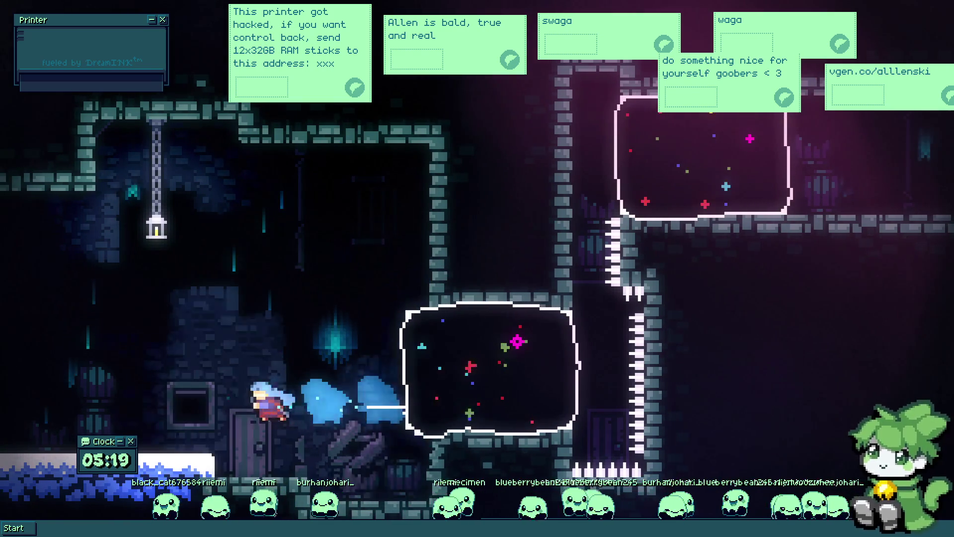
key(Right)
key(c)
key(Right+x)
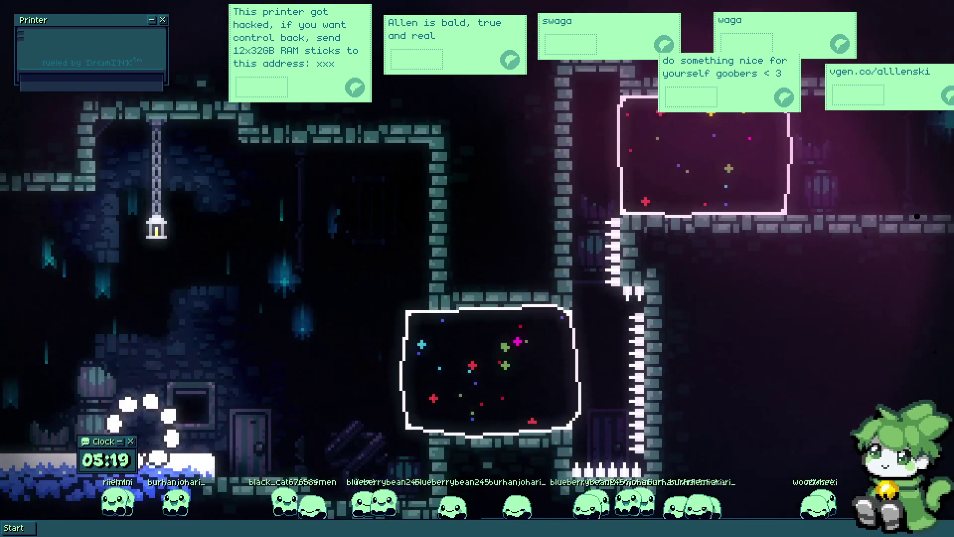
Dash through the dream block, climb the right wall, and exit right into the next room
key(Right)
key(c)
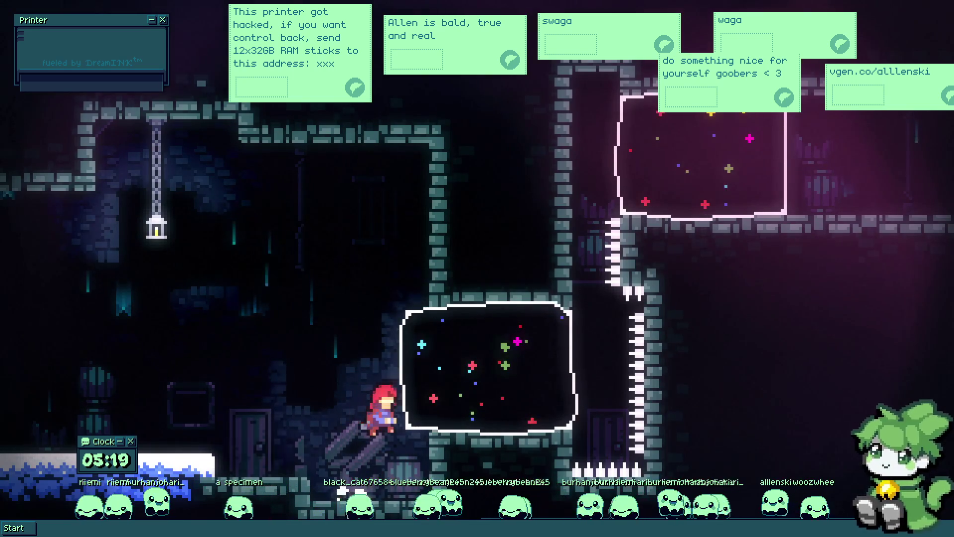
key(c)
key(c)
key(Up+Right+x)
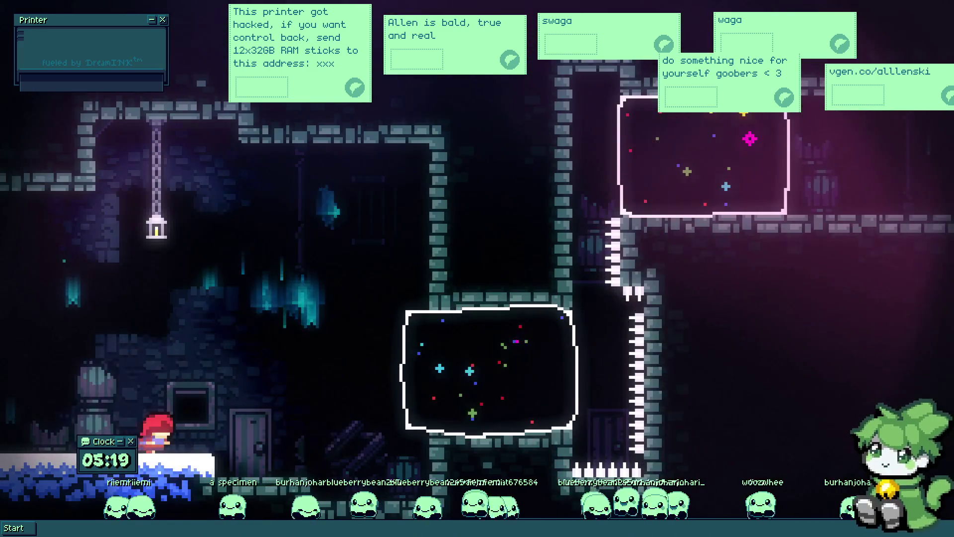
key(Right)
key(c)
key(Right+x)
key(z+Up)
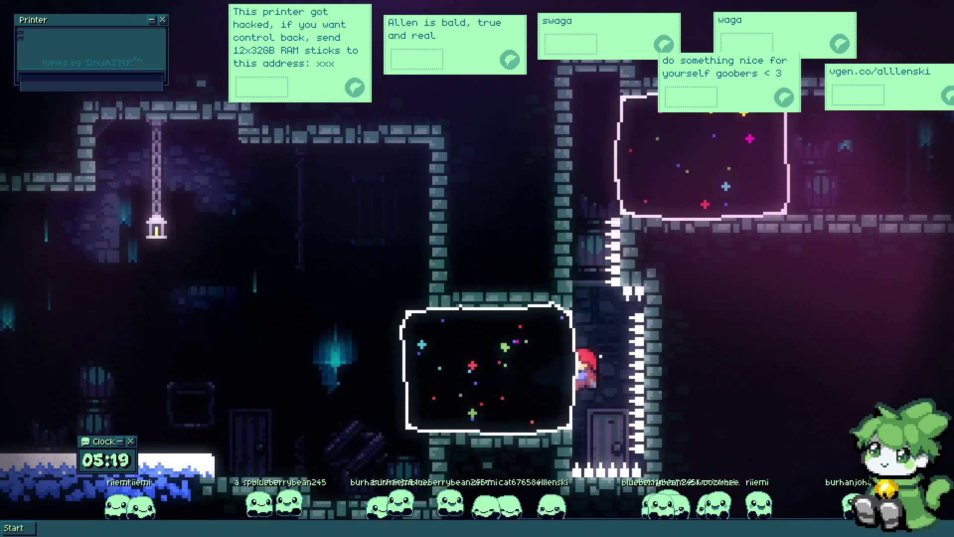
key(z+Up)
key(c)
key(Right+x)
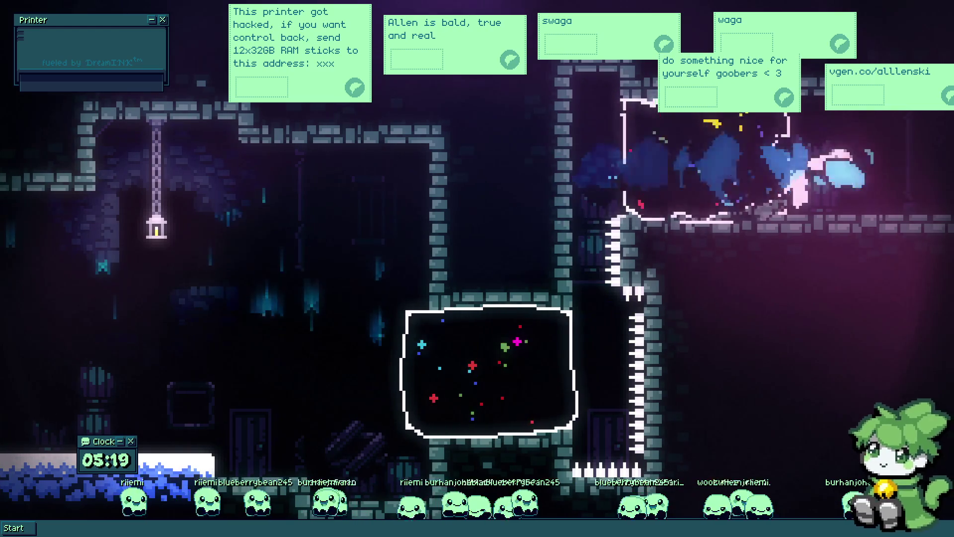
key(Right)
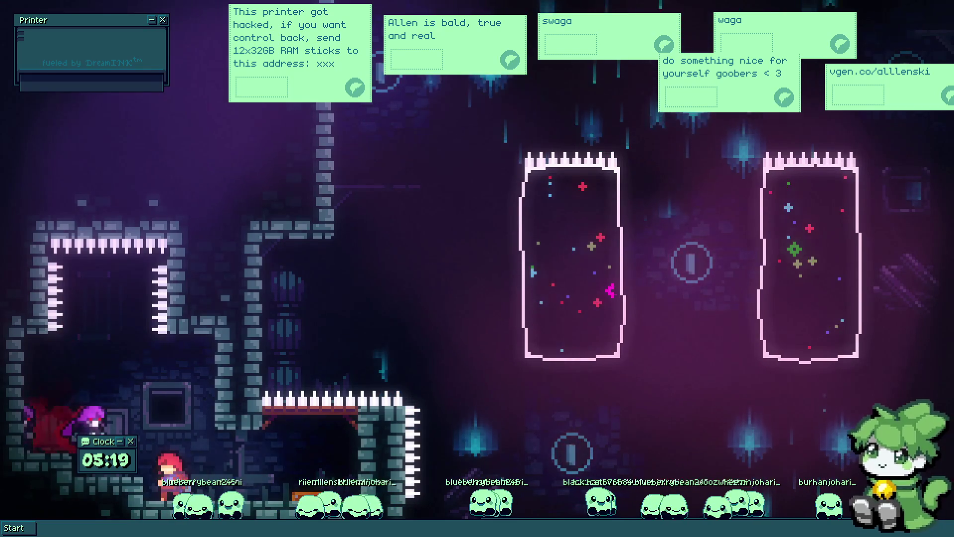
Run right and jump-dash Madeline into the lower and central bubbles
key(Right+x)
key(Right)
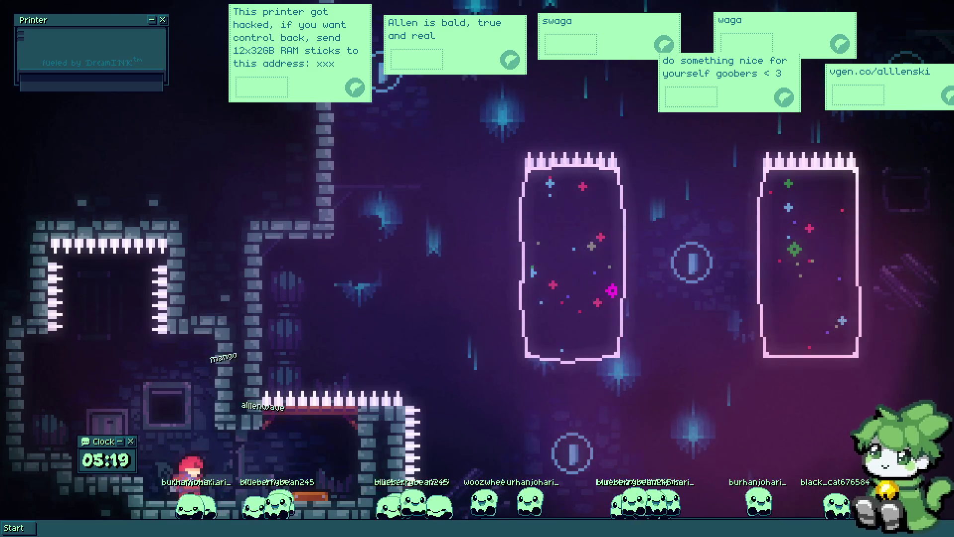
key(Right)
key(c)
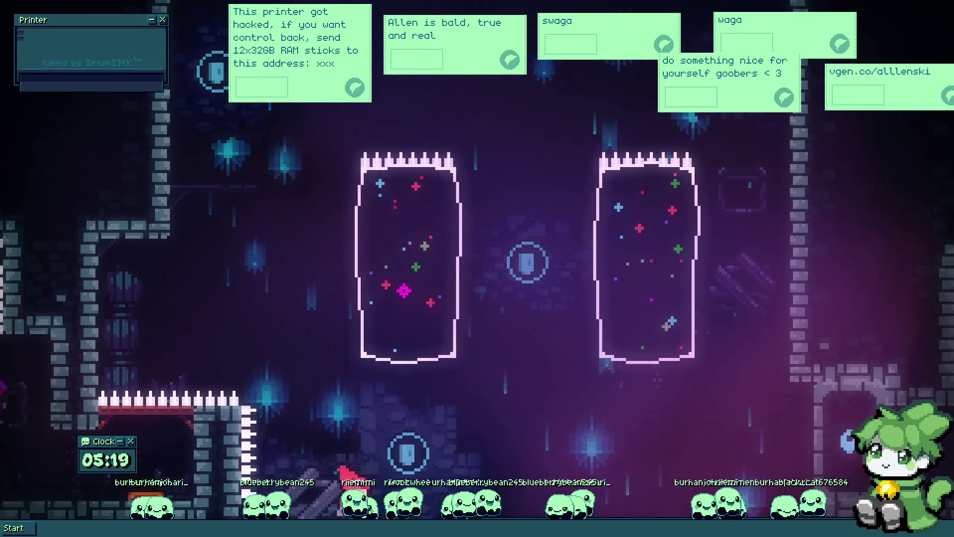
key(x)
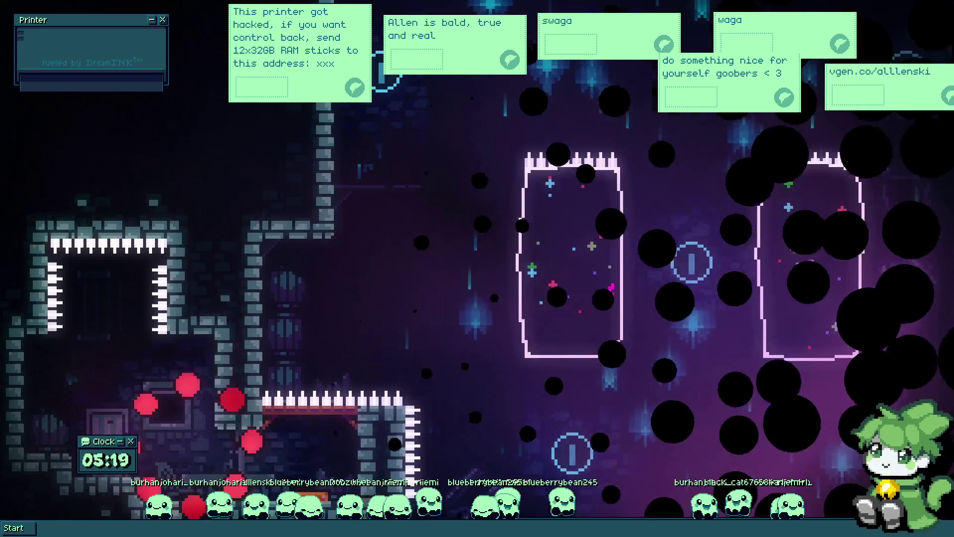
key(c)
key(x)
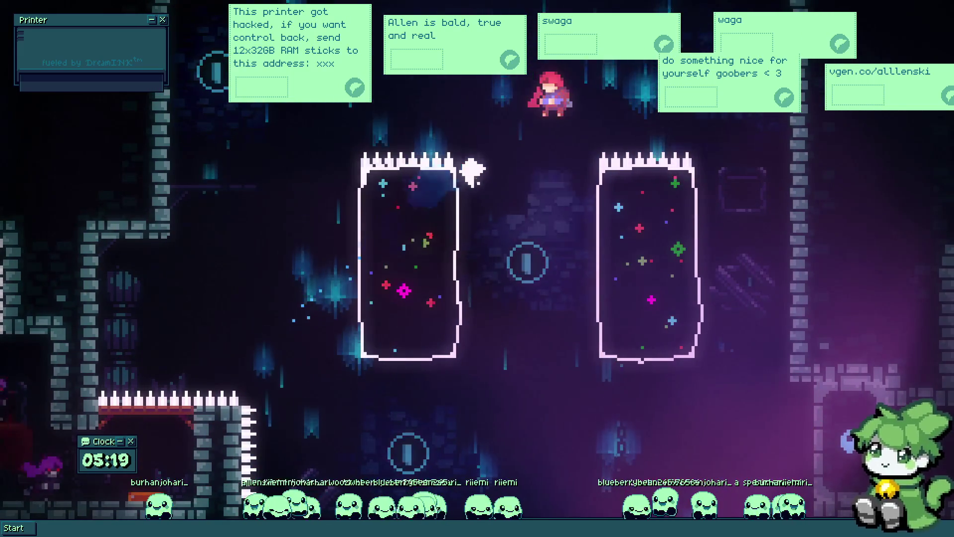
key(x)
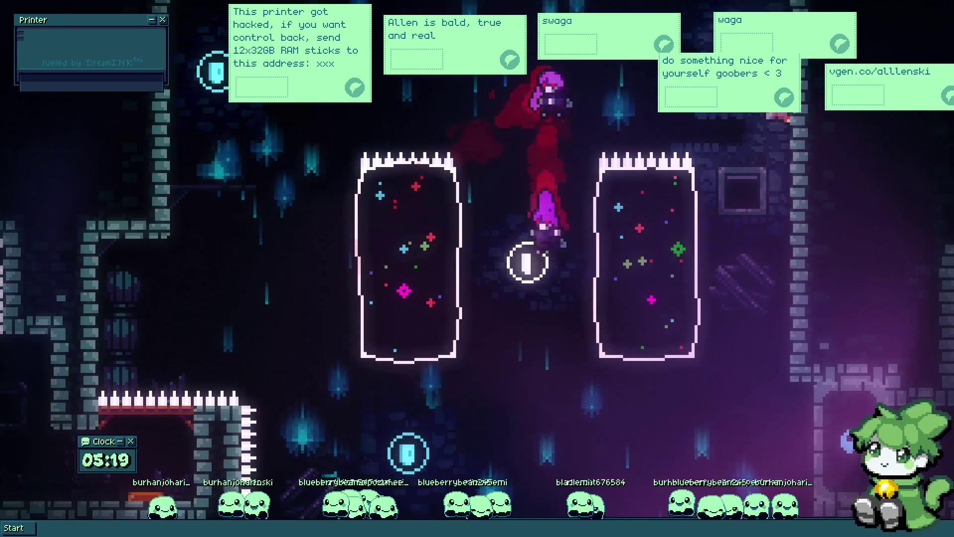
Ride the bubbles to the top, then dream-dash down and launch toward the right wall
key(x)
key(x)
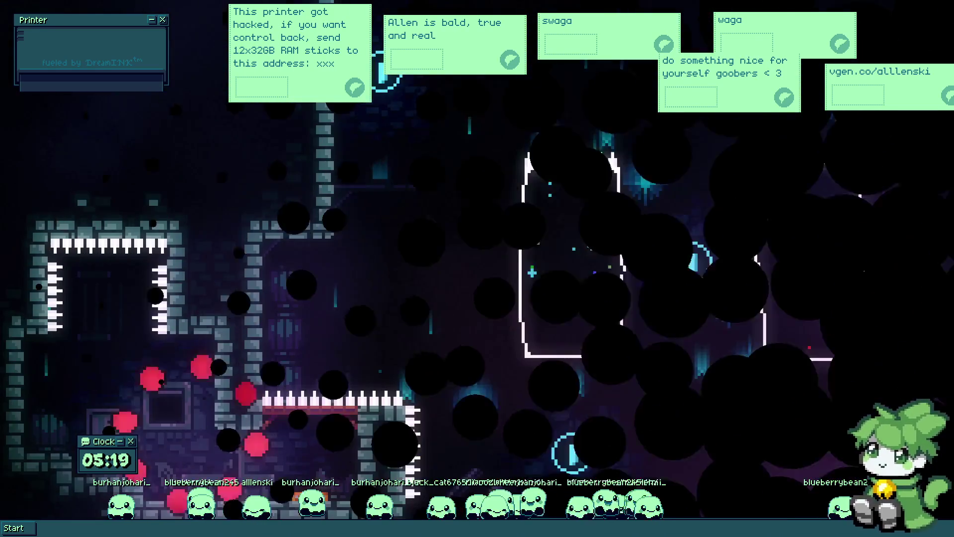
key(x)
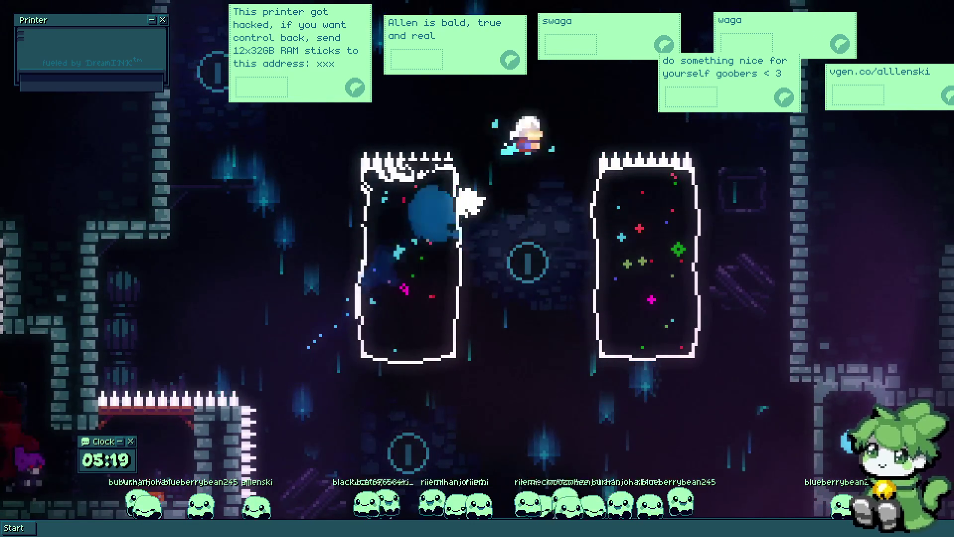
key(x)
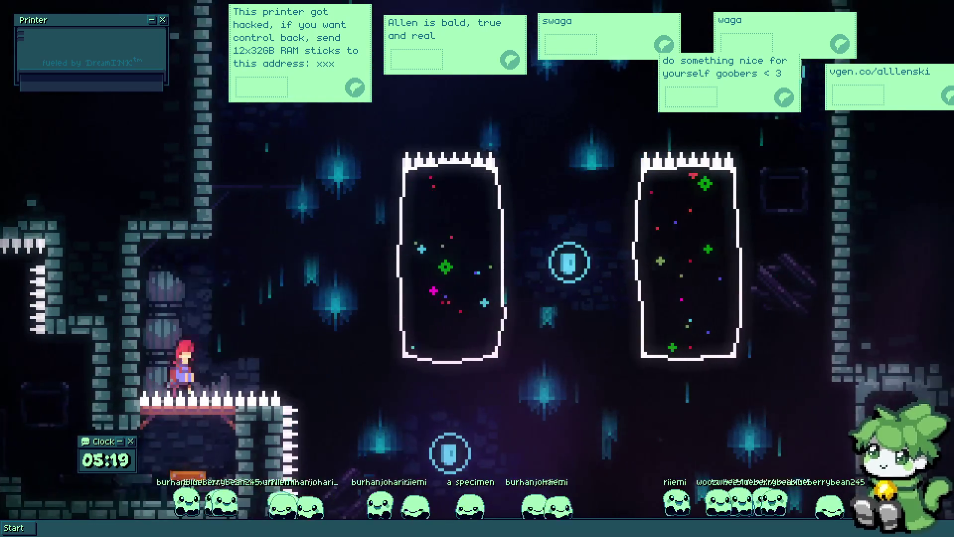
key(x)
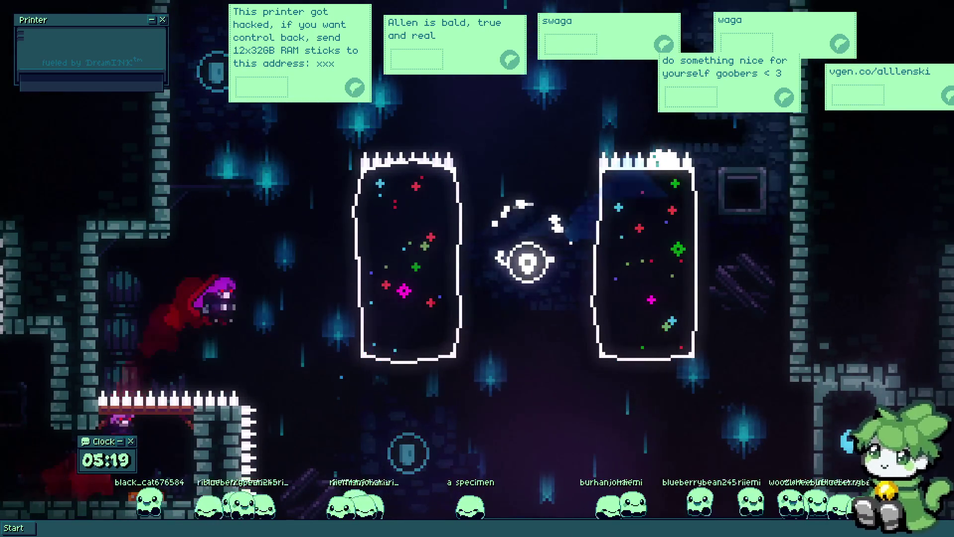
key(x)
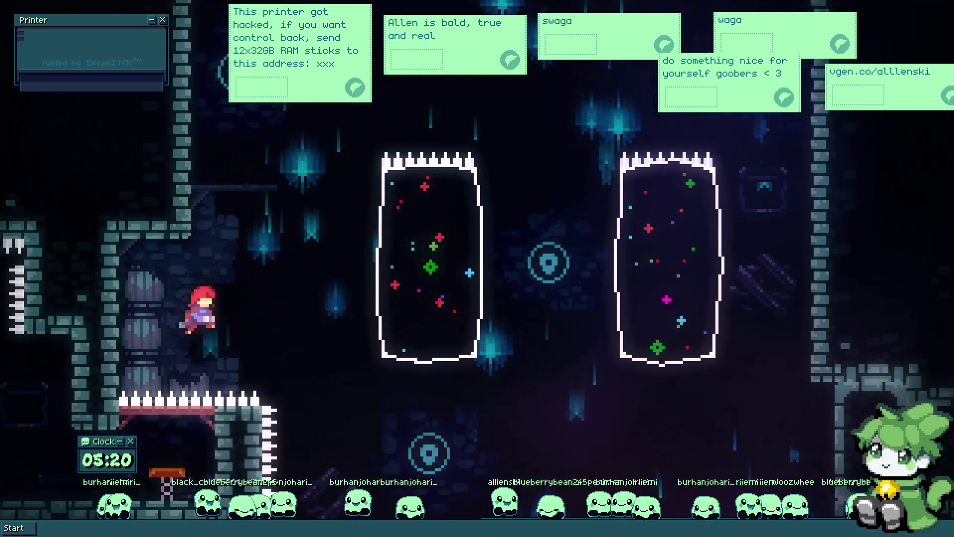
key(x)
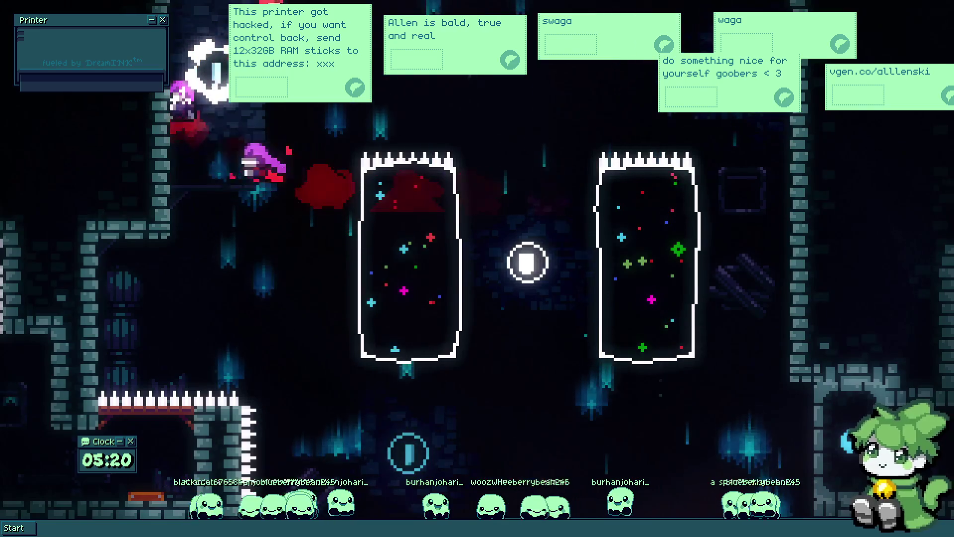
key(x)
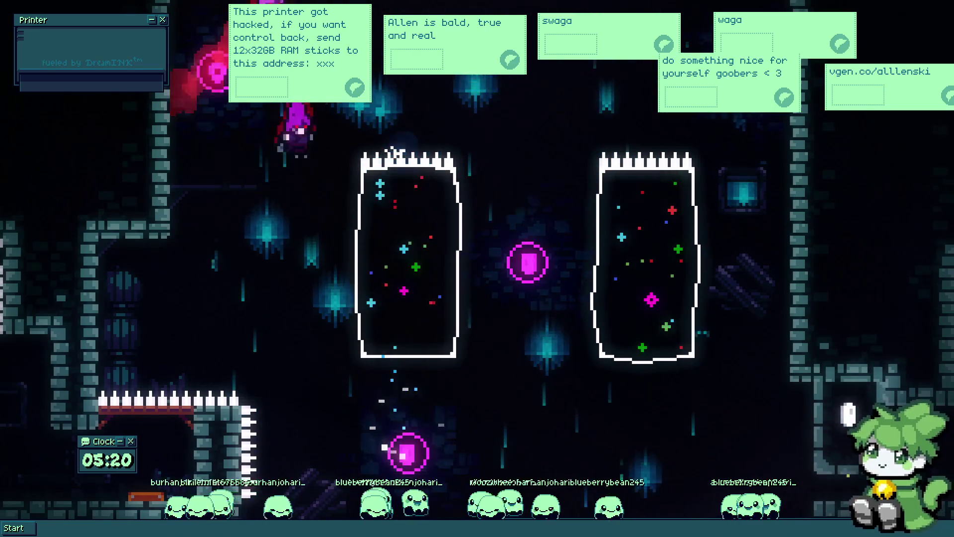
key(x)
key(x)
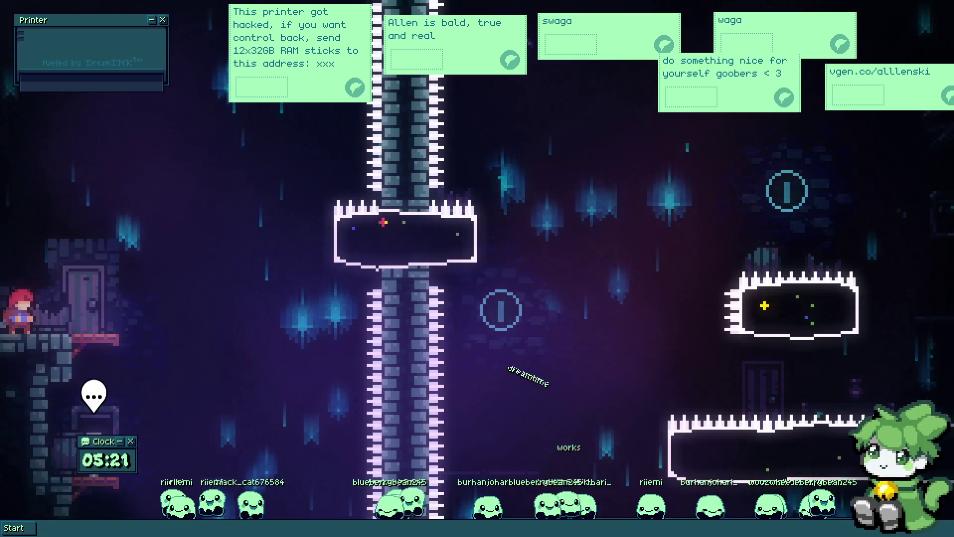
Try the spike-pillar room twice, dashing right past the pillar and back left after a respawn
key(Right)
key(c)
key(x)
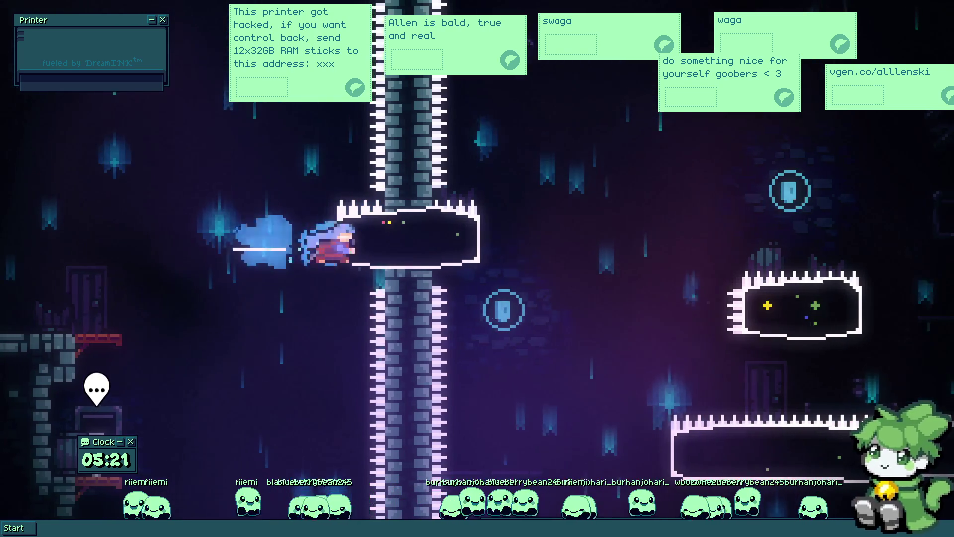
key(Left)
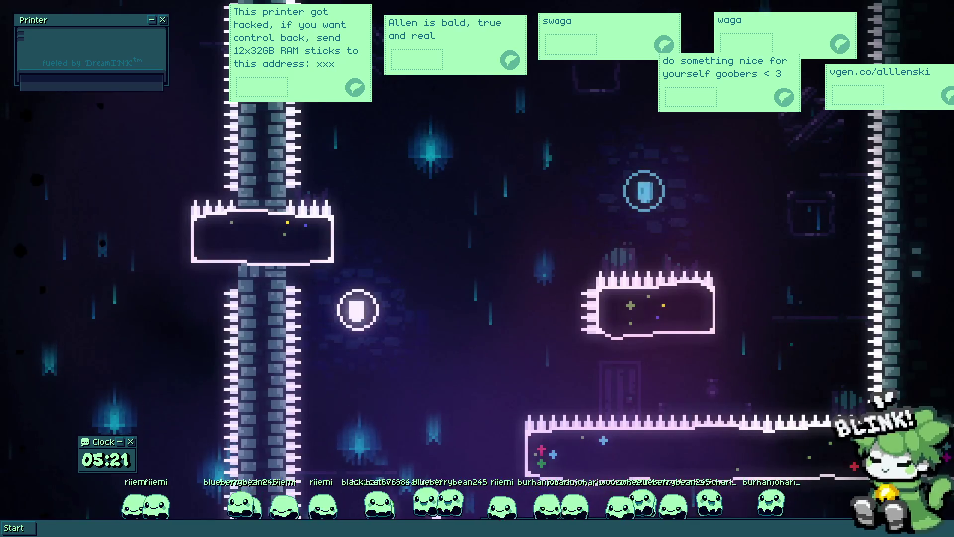
key(Right)
key(c)
key(x)
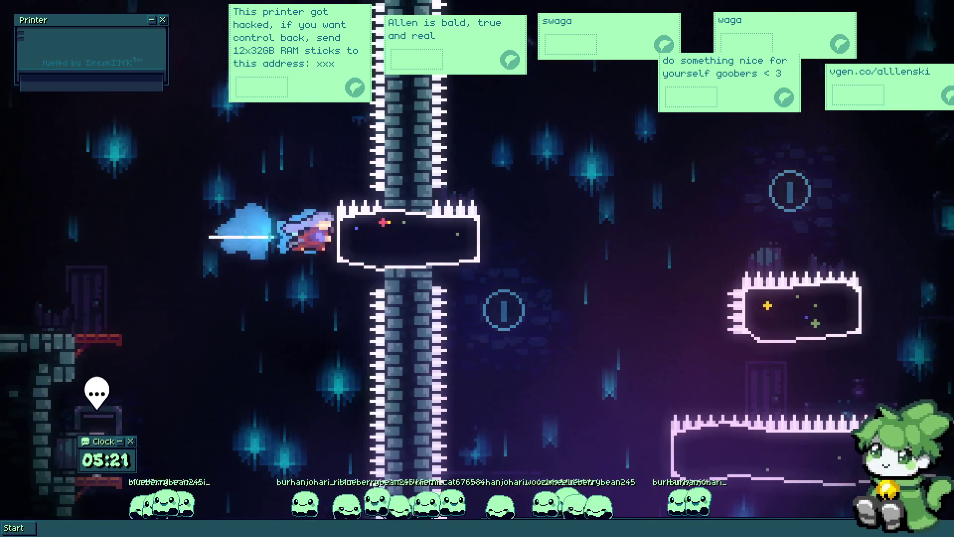
key(Left)
key(x)
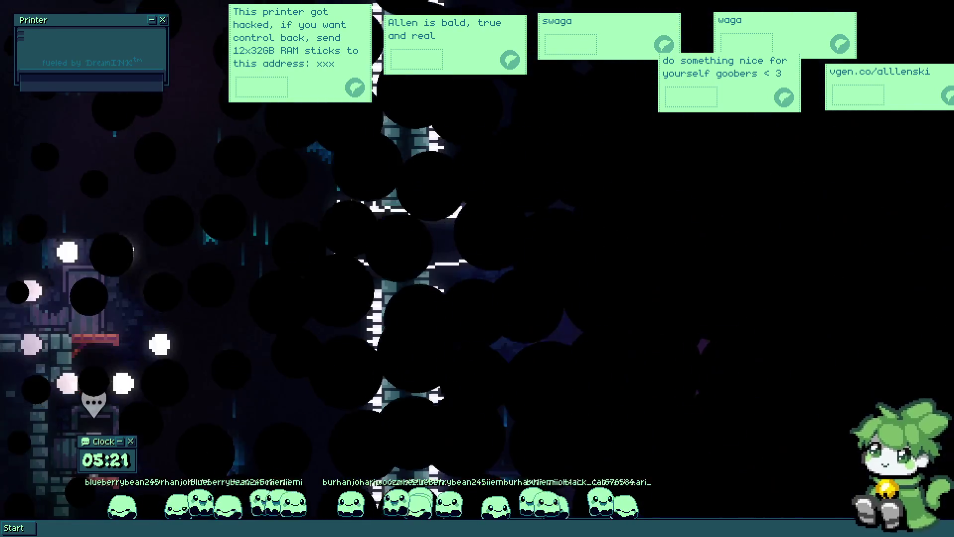
Dash right past the spike pillar and launch out of the bubble booster
key(Right)
key(c)
key(x)
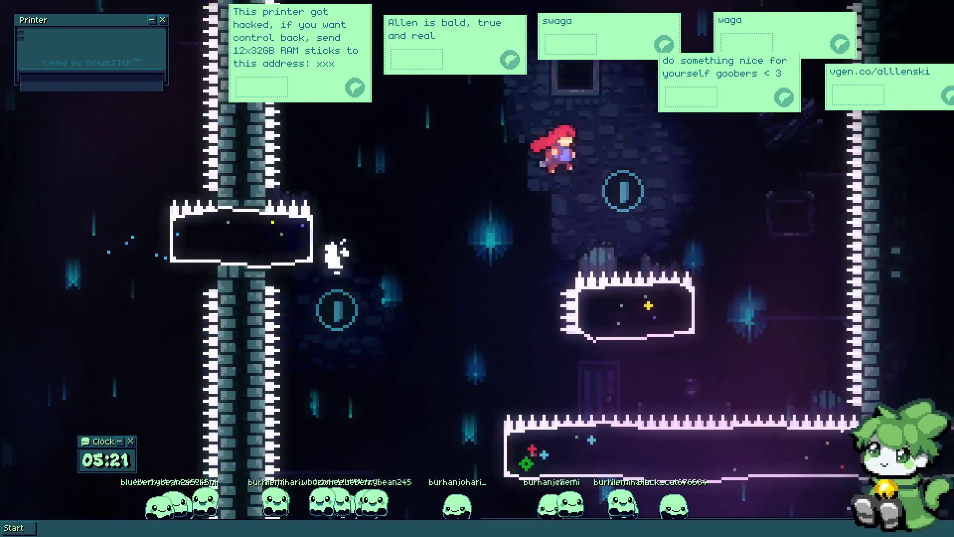
key(Left)
key(x)
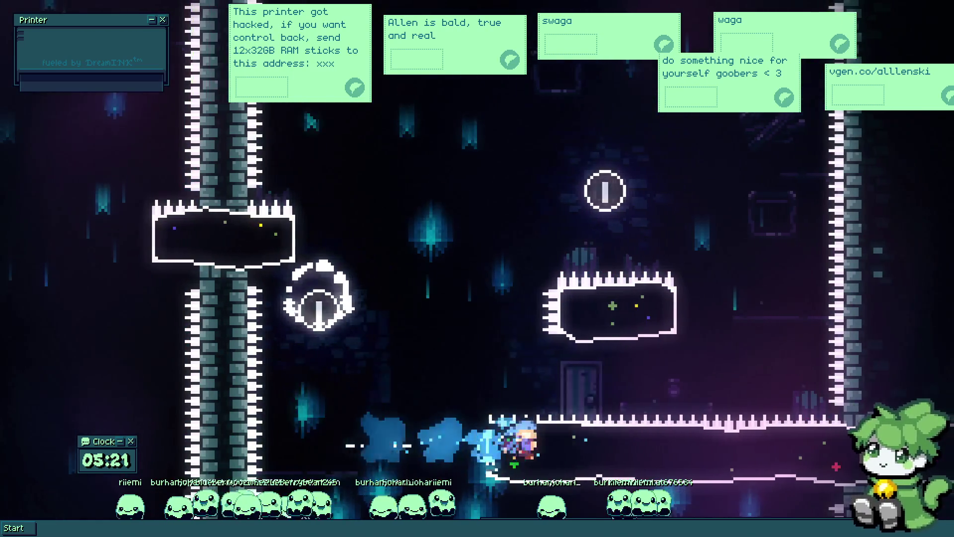
In the new room, dash up-right, then down past the spiked block and through the bubble
key(c)
key(x)
key(Down)
key(x)
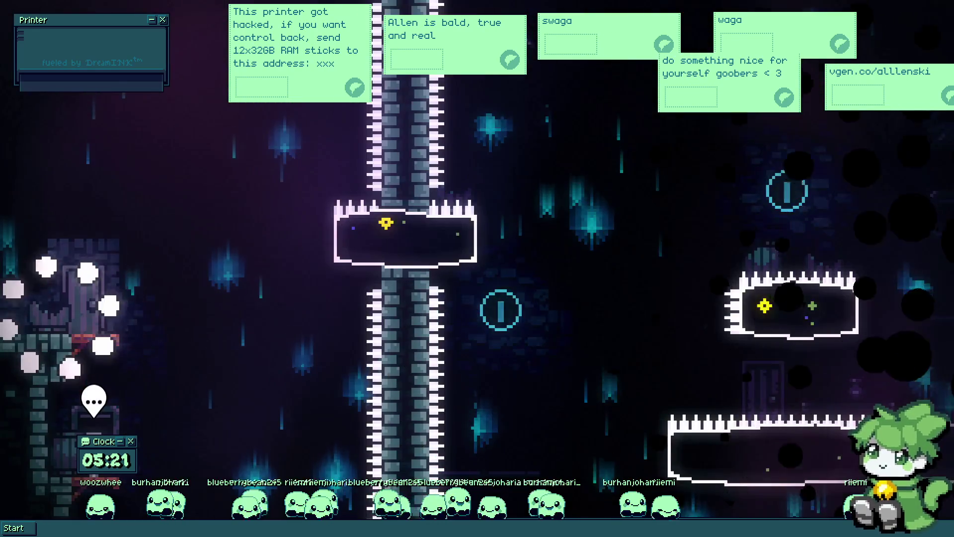
key(x)
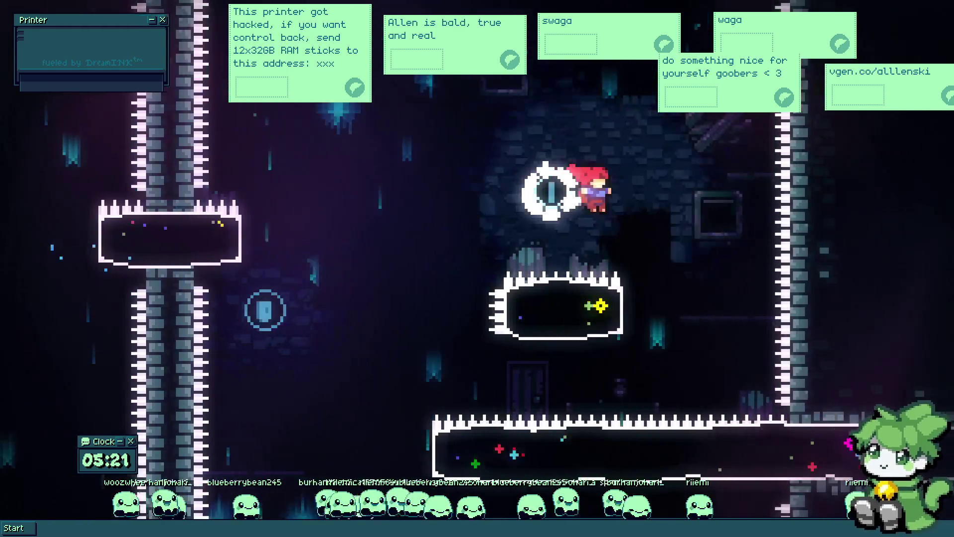
key(Down)
key(x)
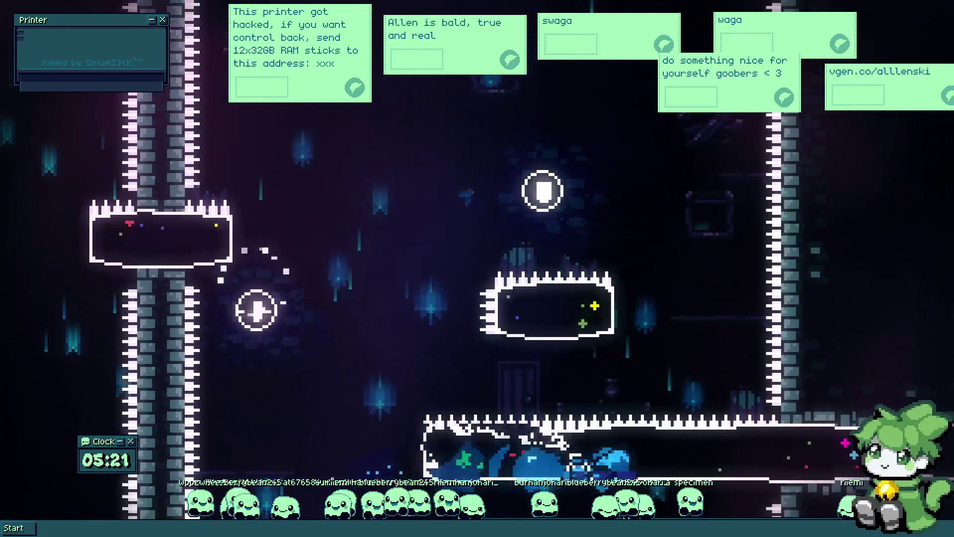
Run right along the bottom platform into the next area and dash up through the green crystals
key(Right)
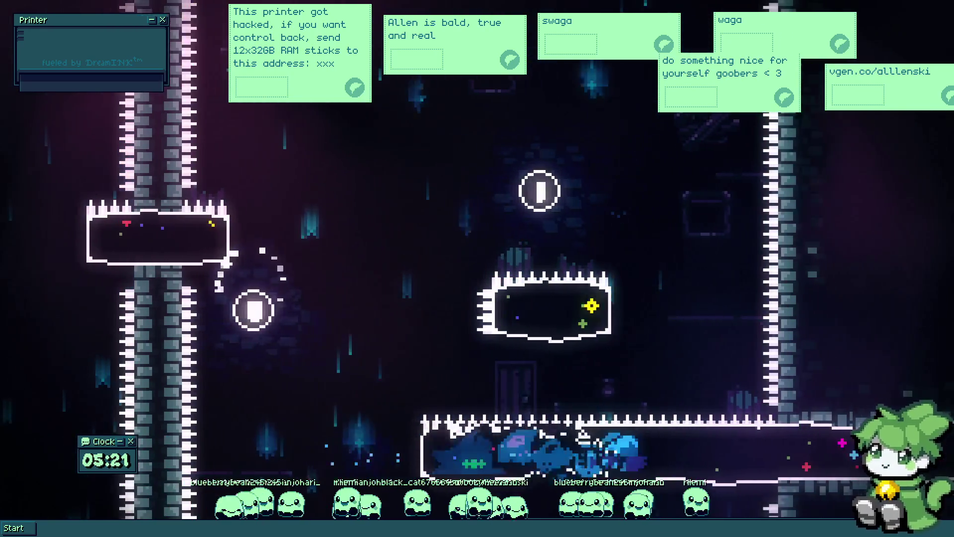
key(Right)
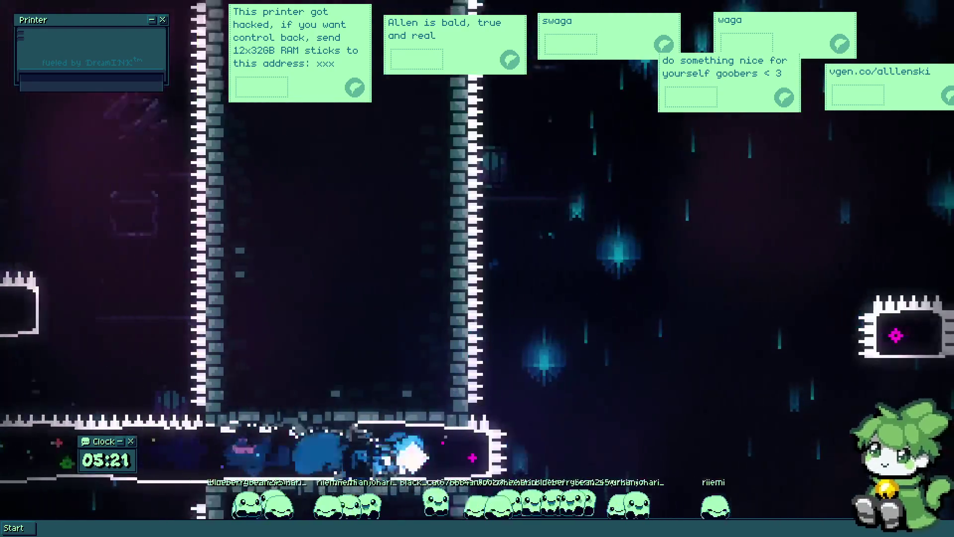
key(x)
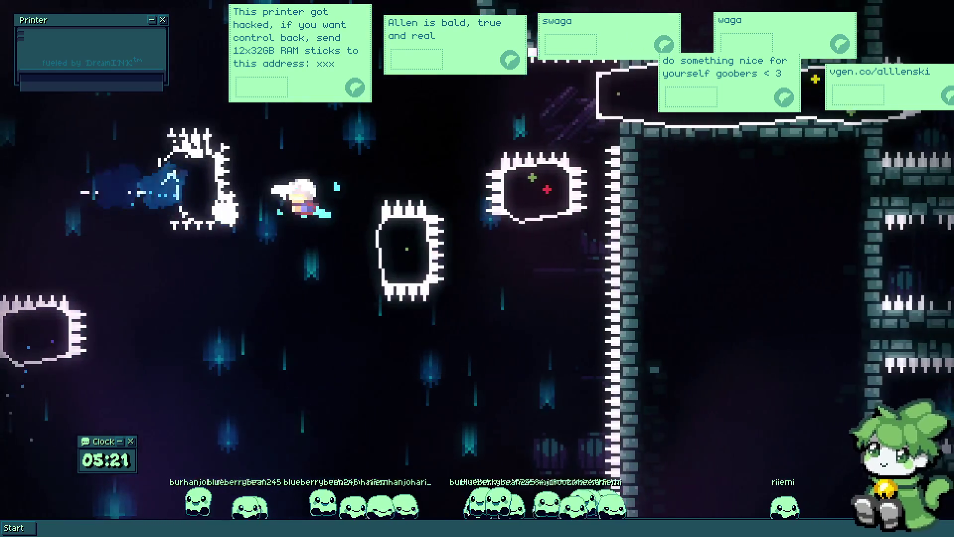
key(Right)
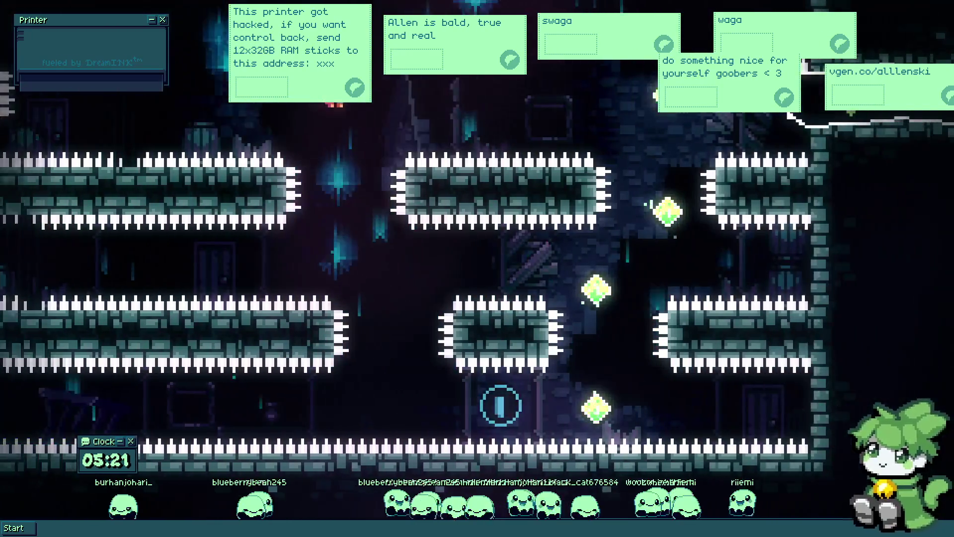
key(x)
key(x)
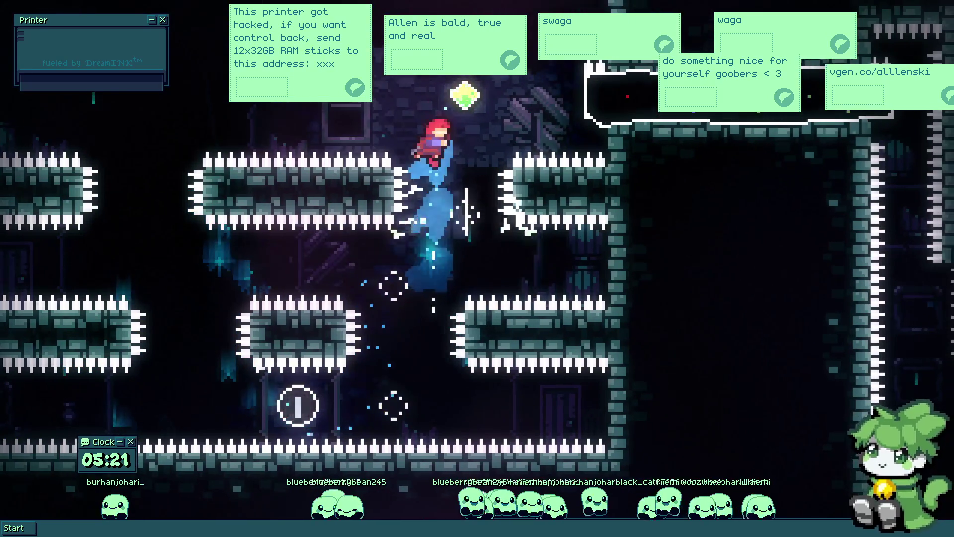
key(x)
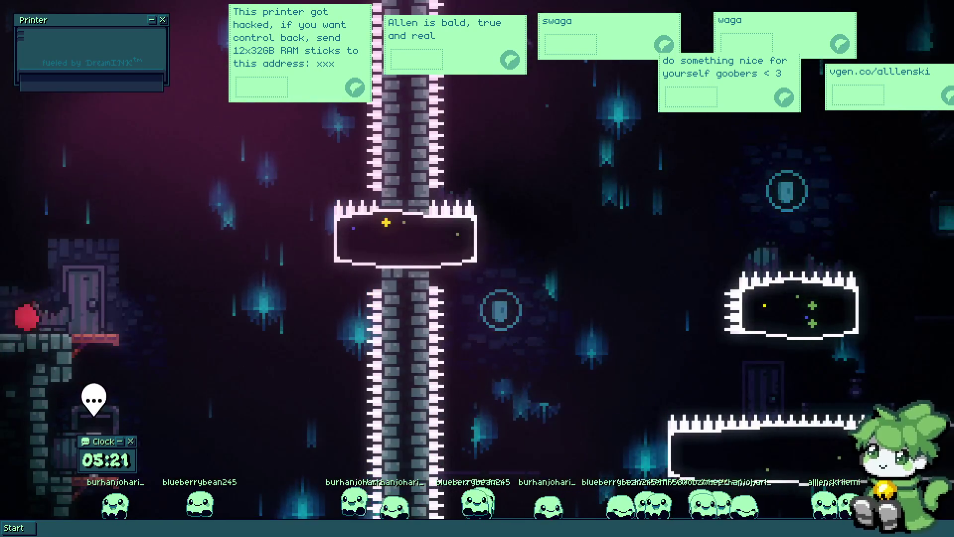
Dash past the spiked block, along the spiked floor and upward under the next spiked block
key(c)
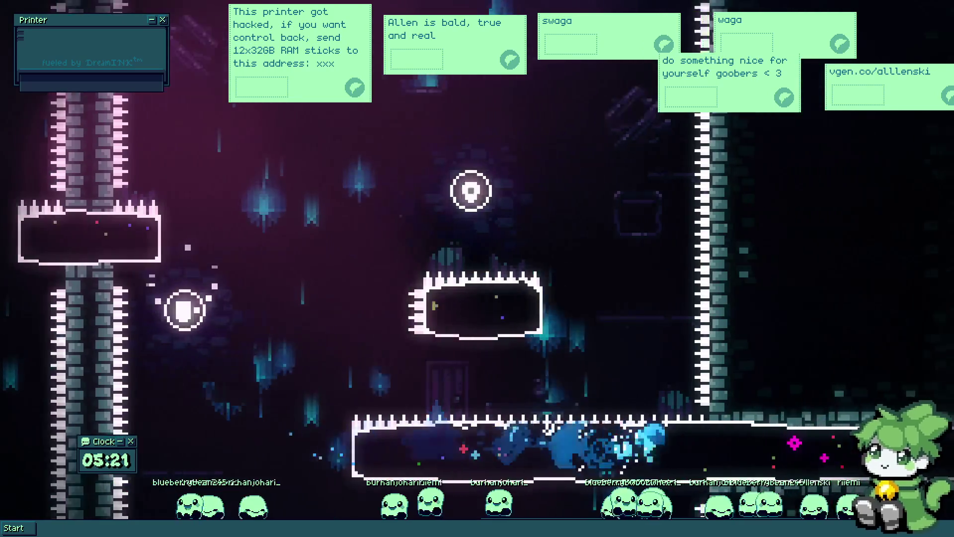
key(x)
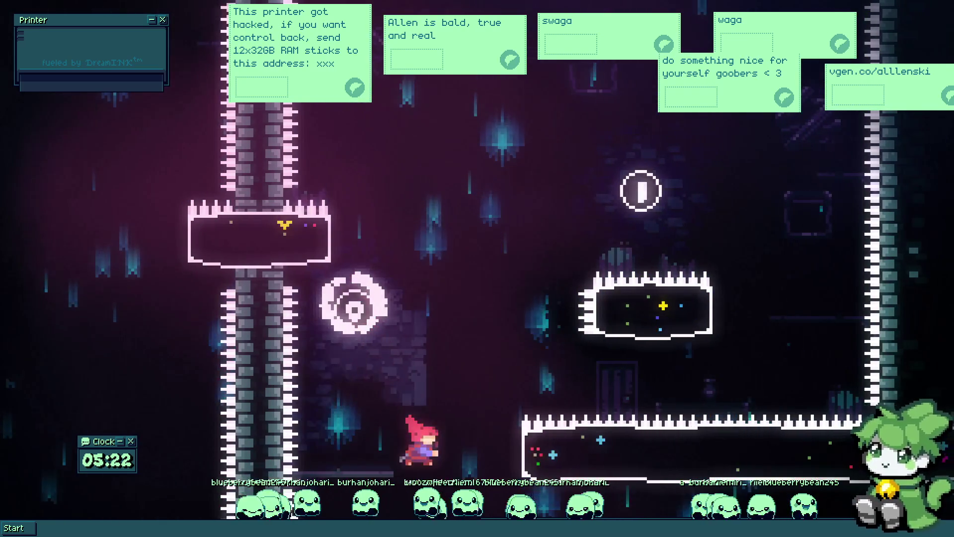
key(x)
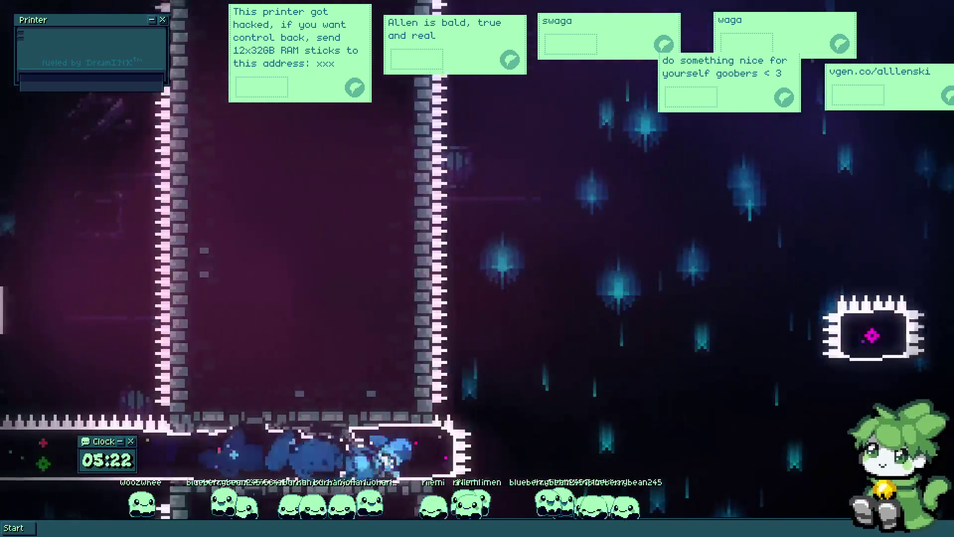
key(x)
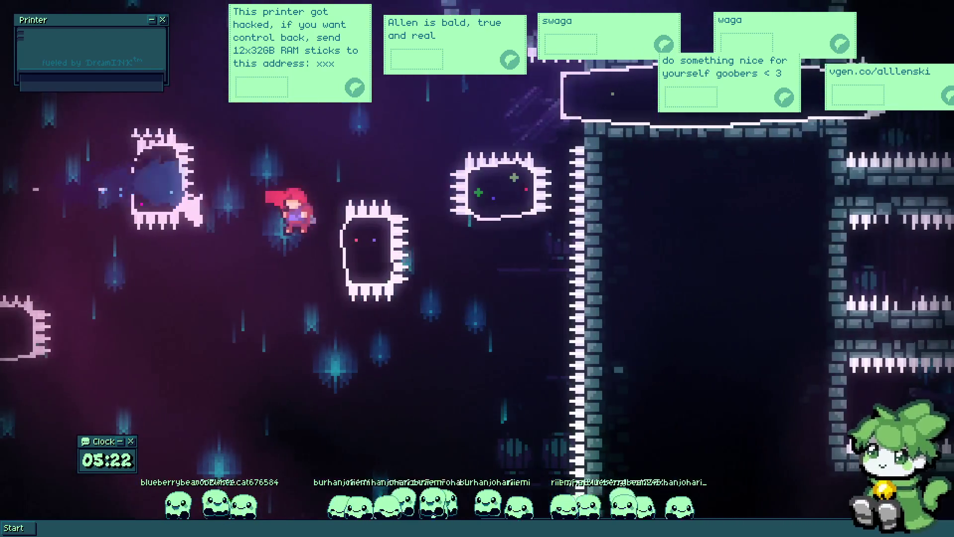
Enter the crystal room, dash up through the green crystals and cross the spiked pillar area
key(Right)
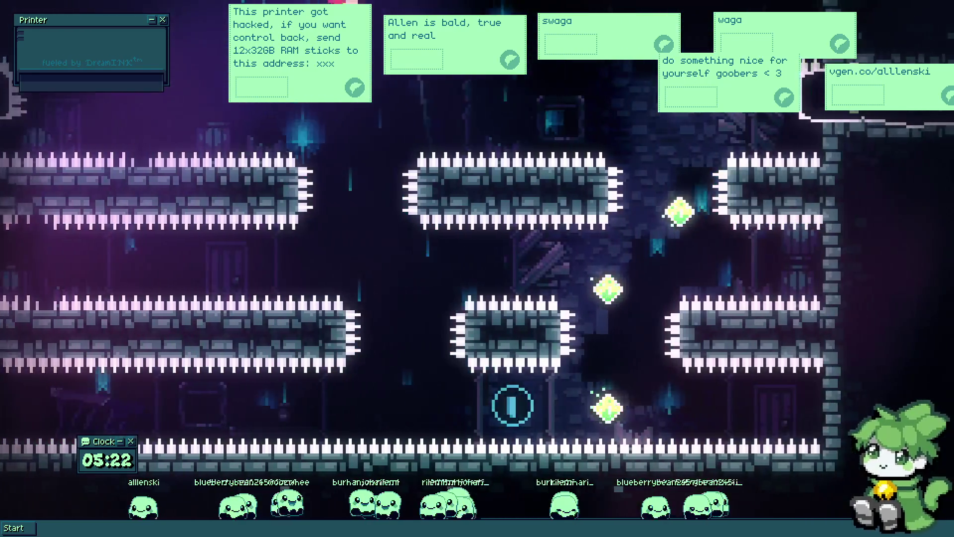
key(x)
key(x)
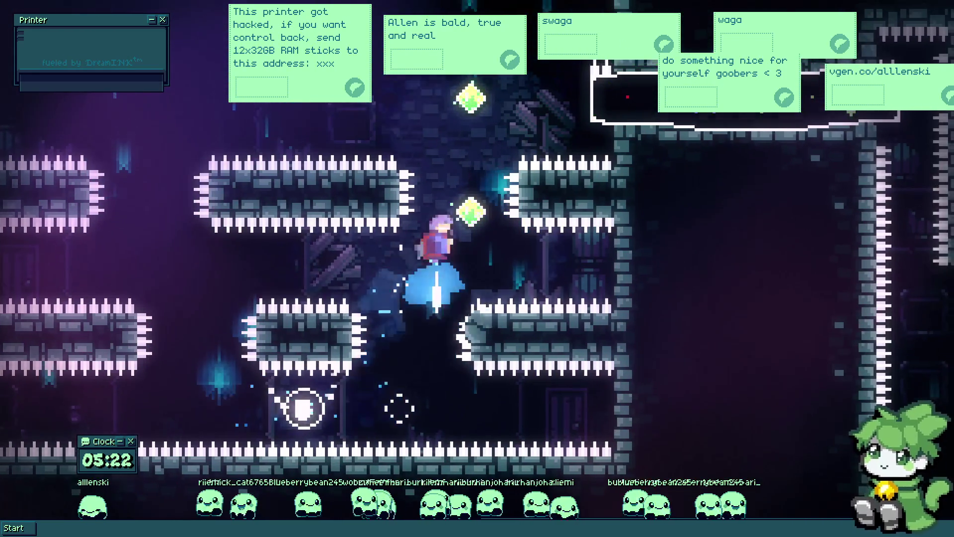
key(x)
key(x)
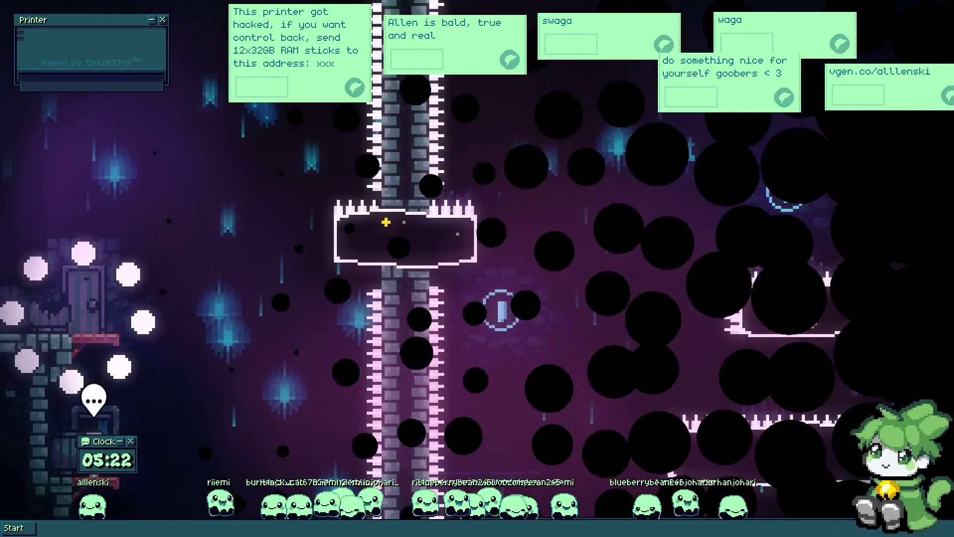
key(x)
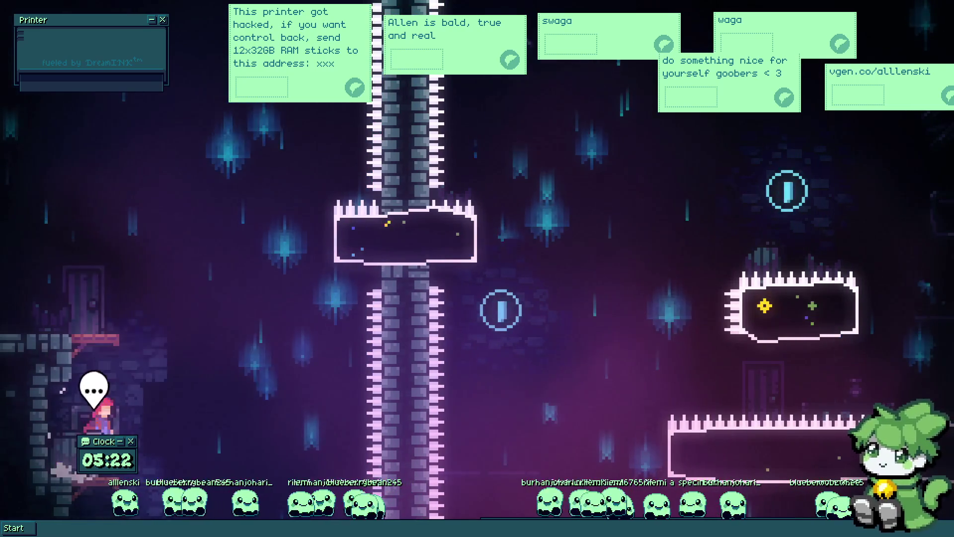
Dash right to hit the touch switch, reach the spiked platform, and wall-jump back to the door
key(Right)
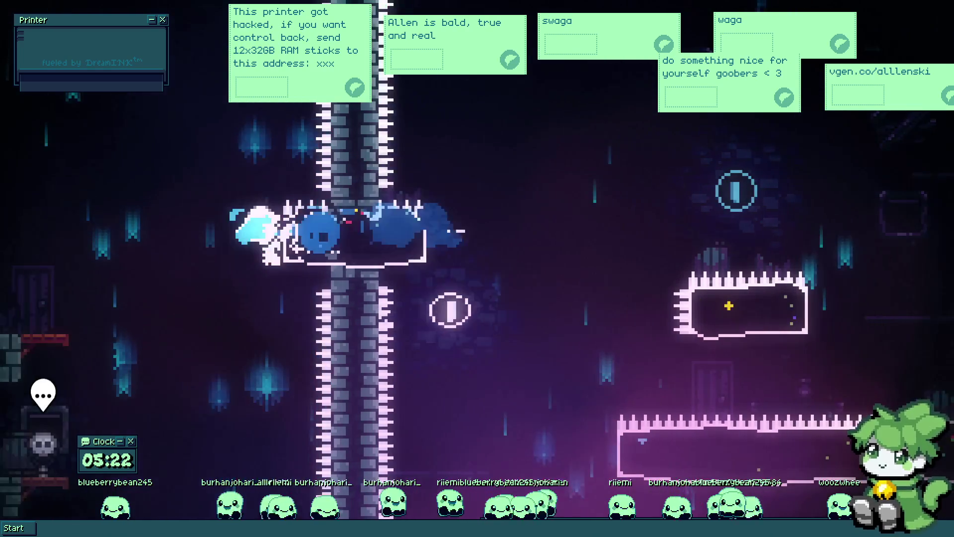
key(Right)
key(x)
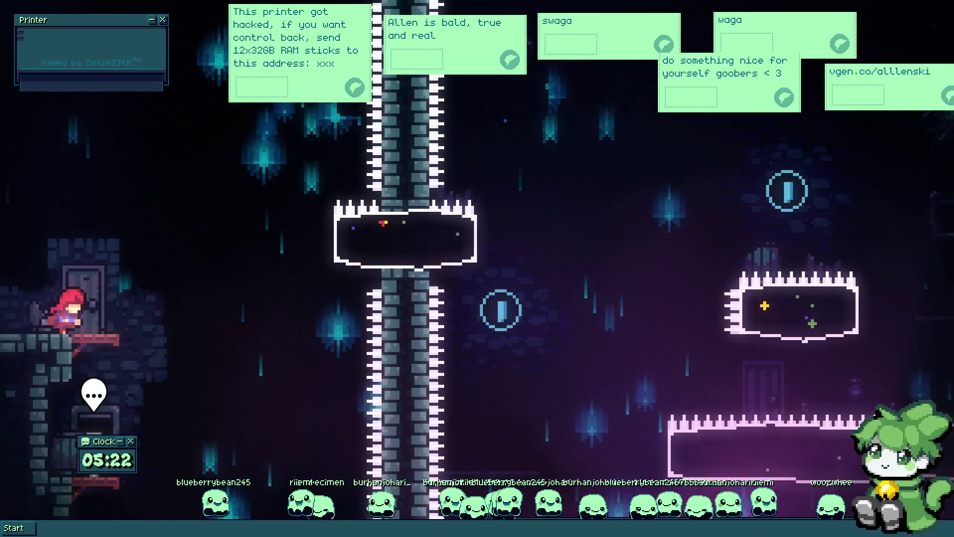
key(c)
key(x)
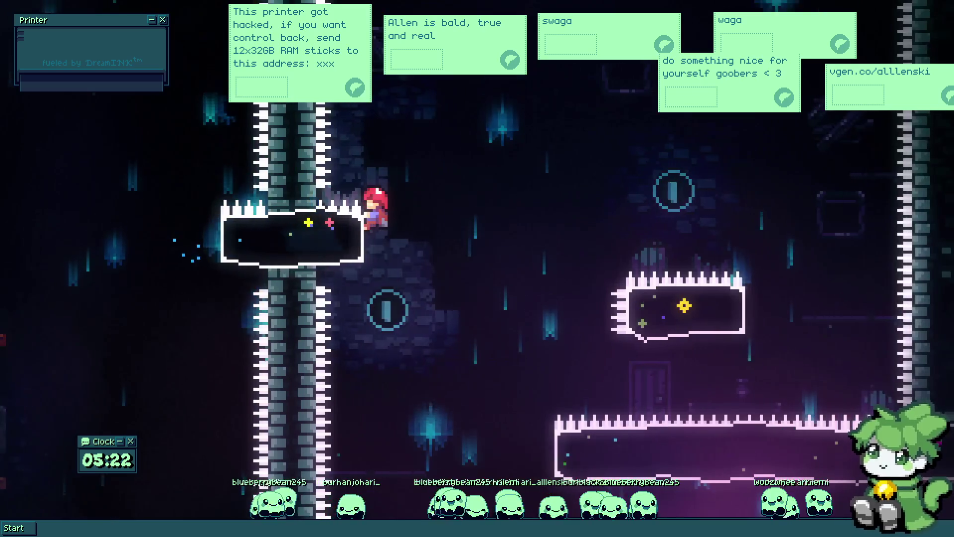
key(Left)
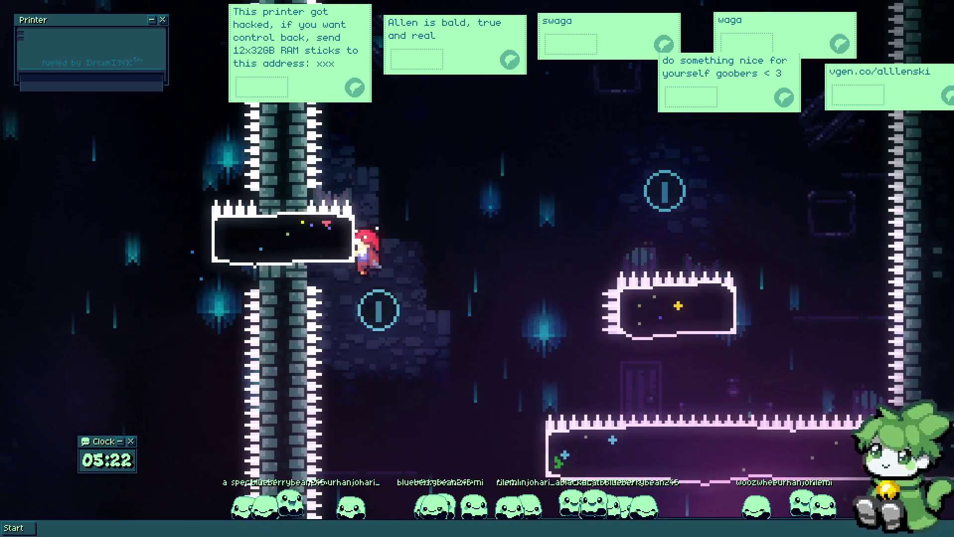
key(c)
key(x)
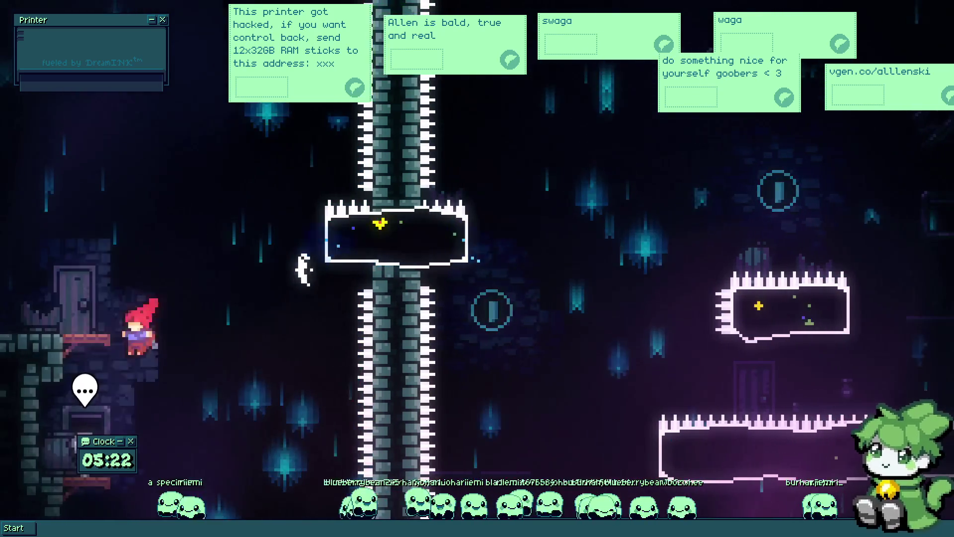
From the door ledge, head right and dash toward the central dream block
key(c)
key(x)
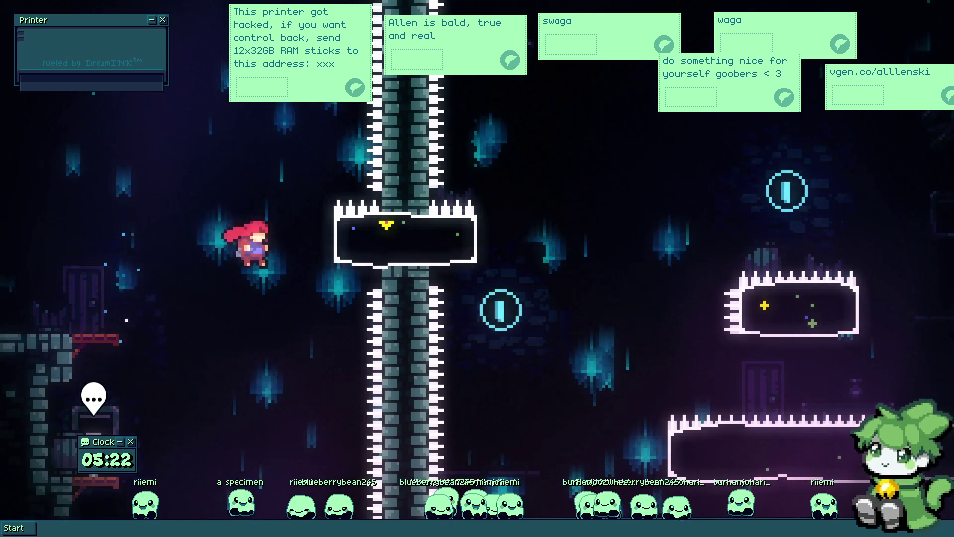
key(x)
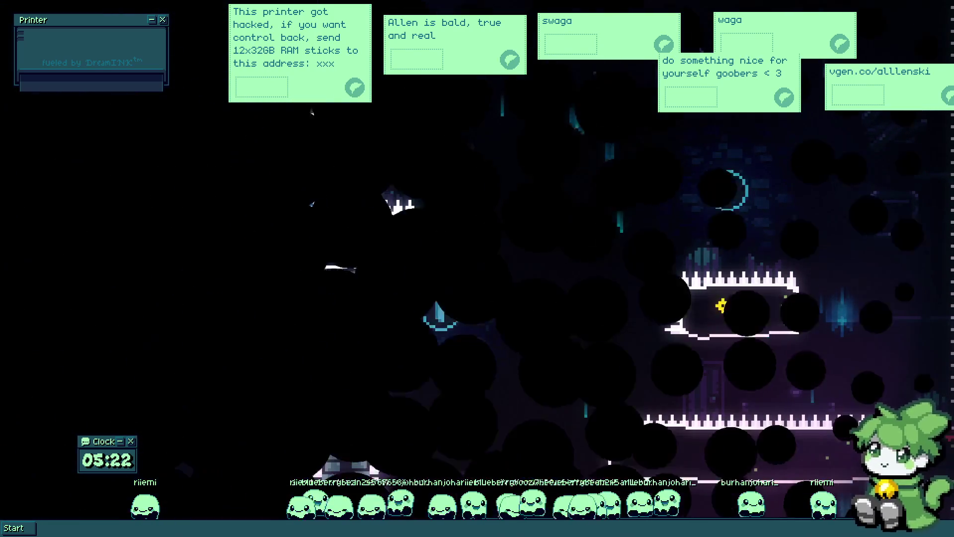
key(c)
key(x)
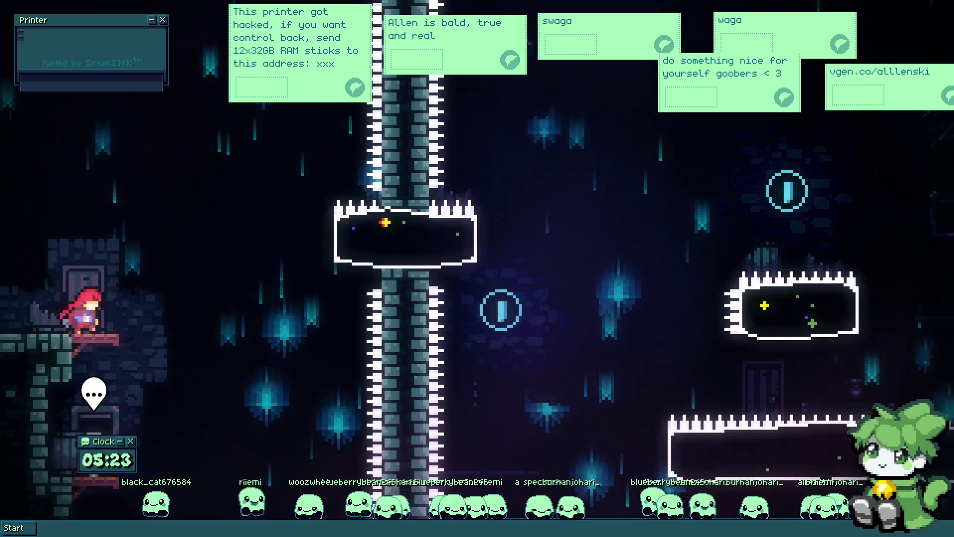
After hitting the spiked block, jump from the door ledge and dash through the central dream block
key(c)
key(x)
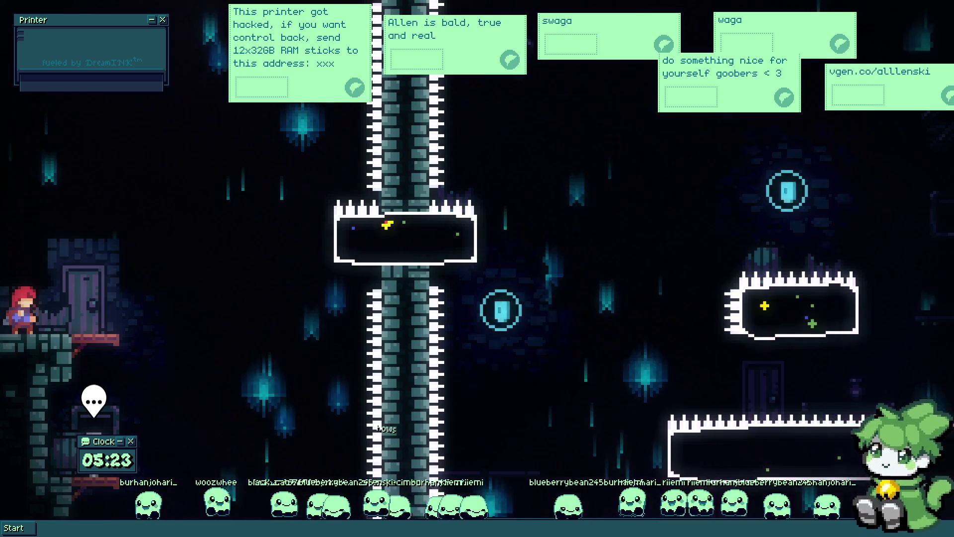
key(Right)
key(c)
key(x)
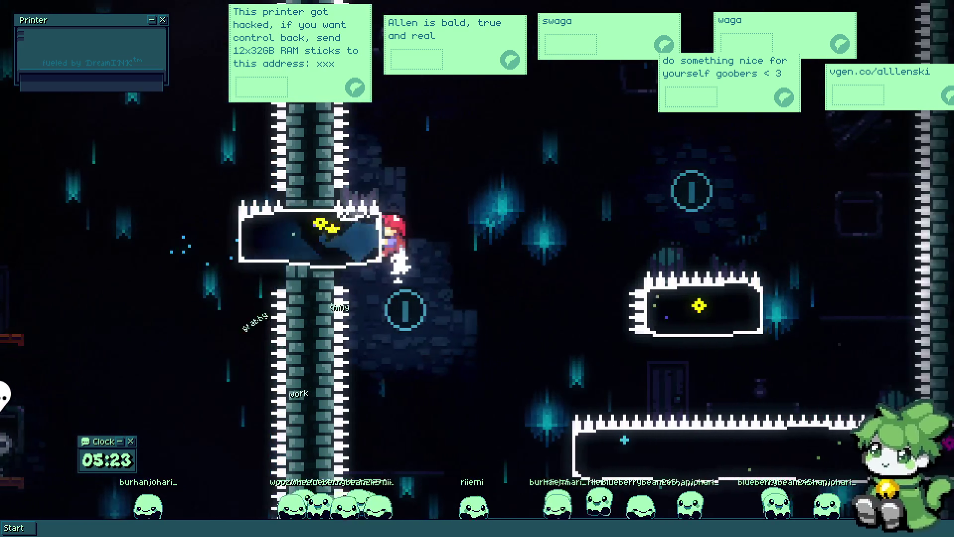
key(x)
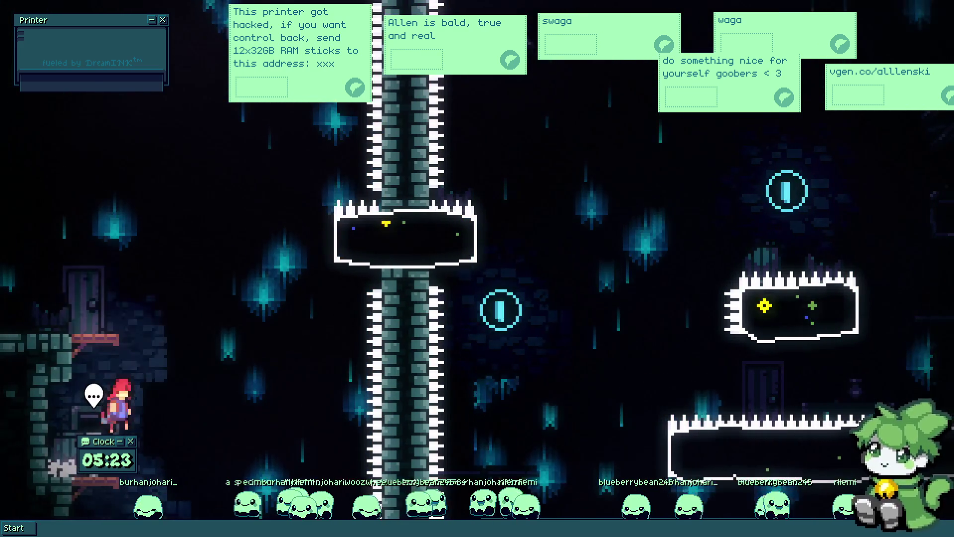
Retry twice from the left ledge, dashing into and out of the central dream block
key(c)
key(Right)
key(x)
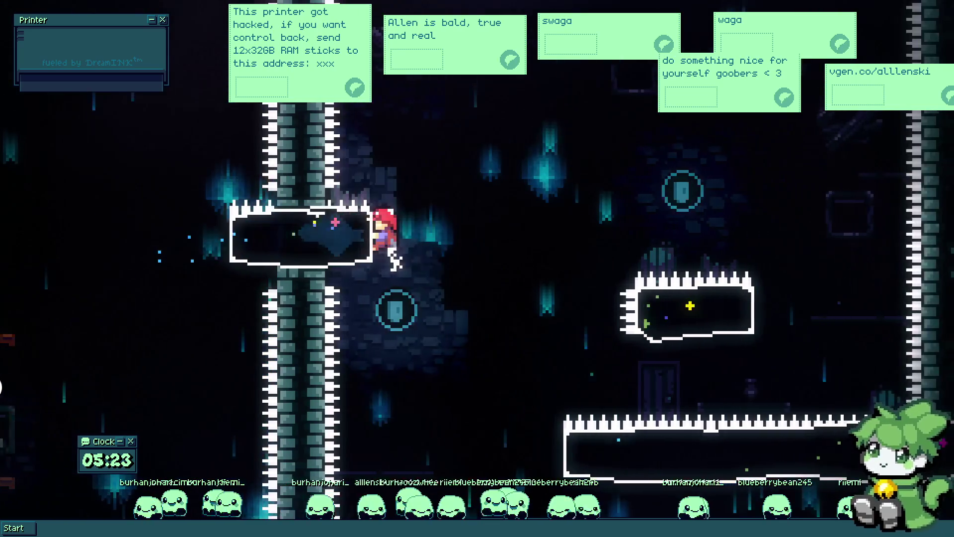
key(x)
key(c)
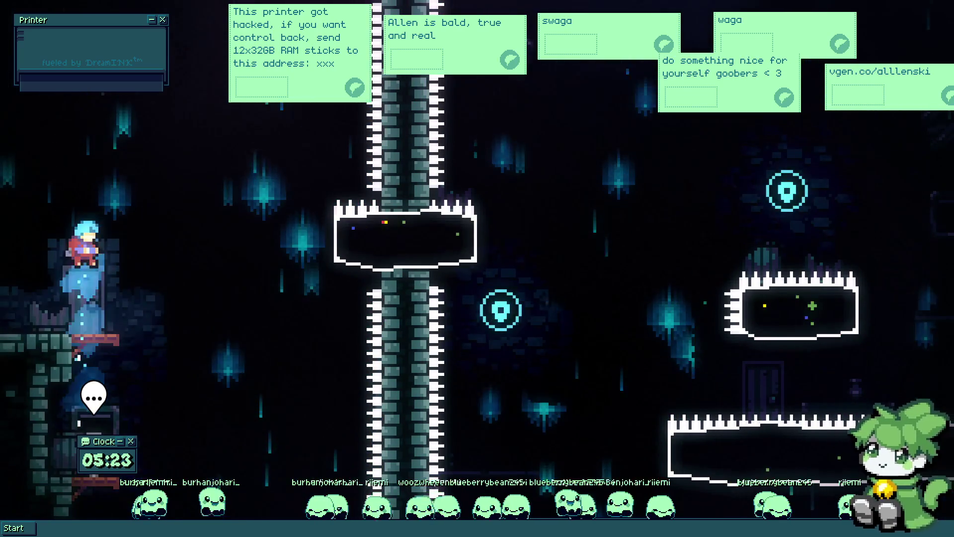
key(Right)
key(x)
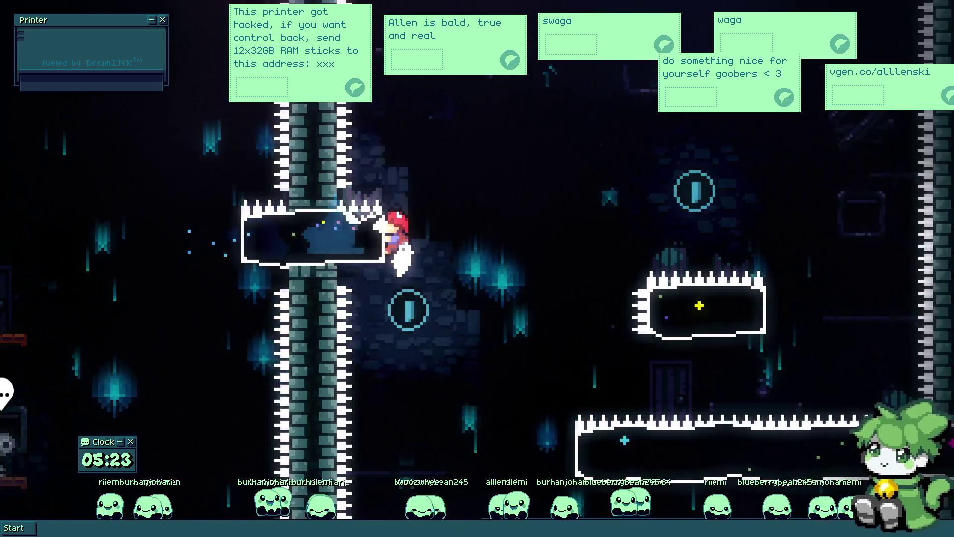
key(x)
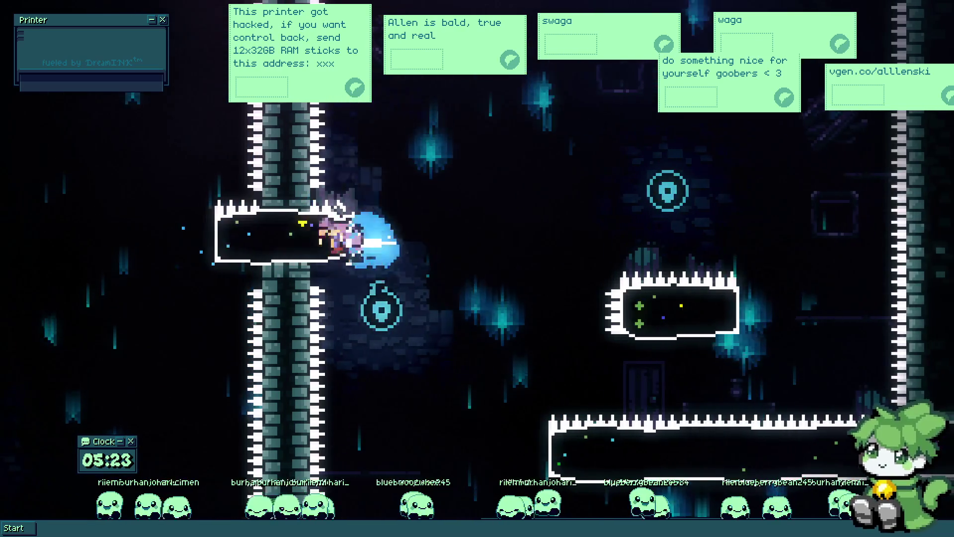
After respawns, dash through the central dream block into the right dream block and another one above
key(x)
key(Right)
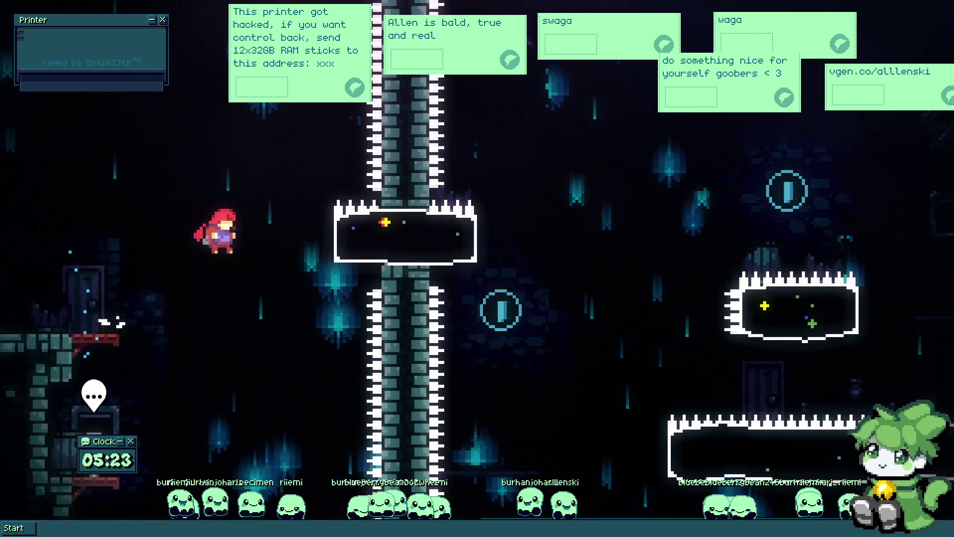
key(x)
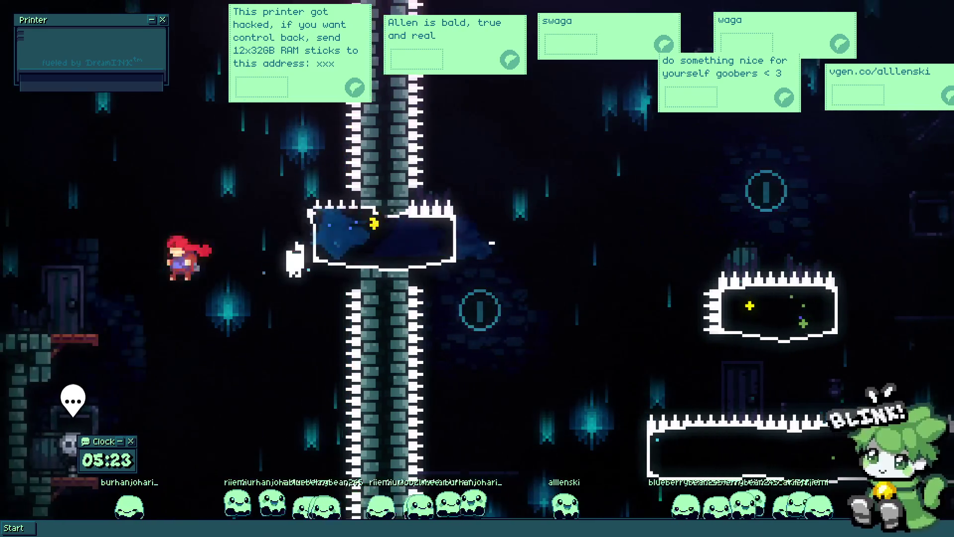
key(x)
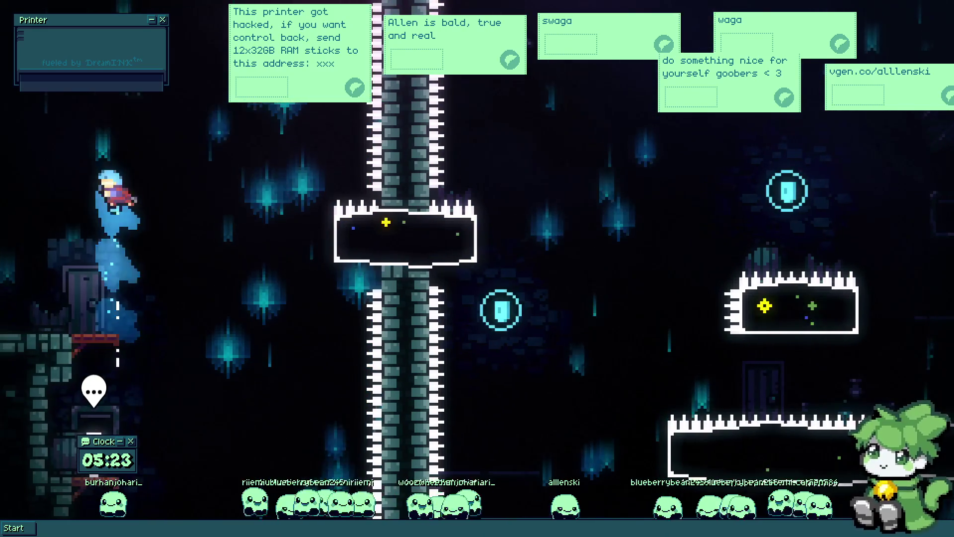
key(x)
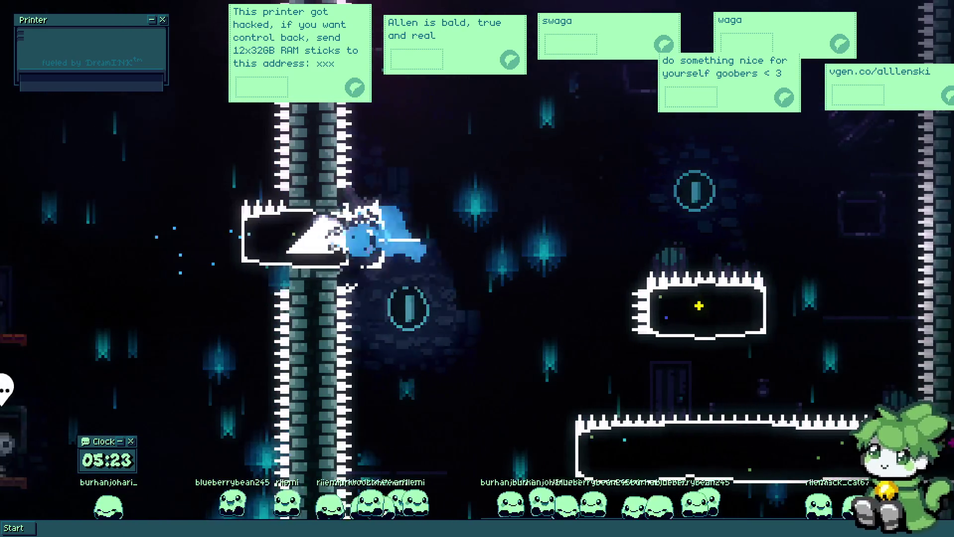
key(x)
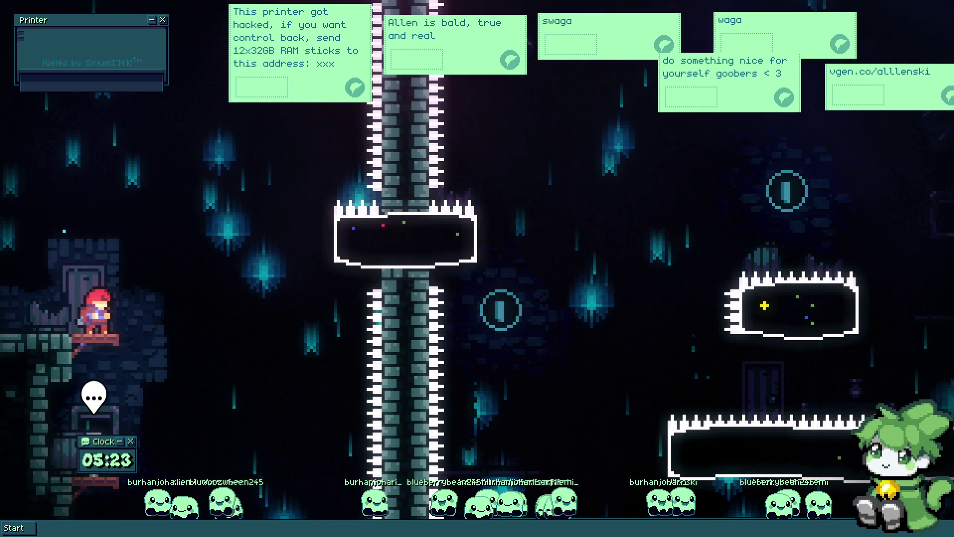
key(x)
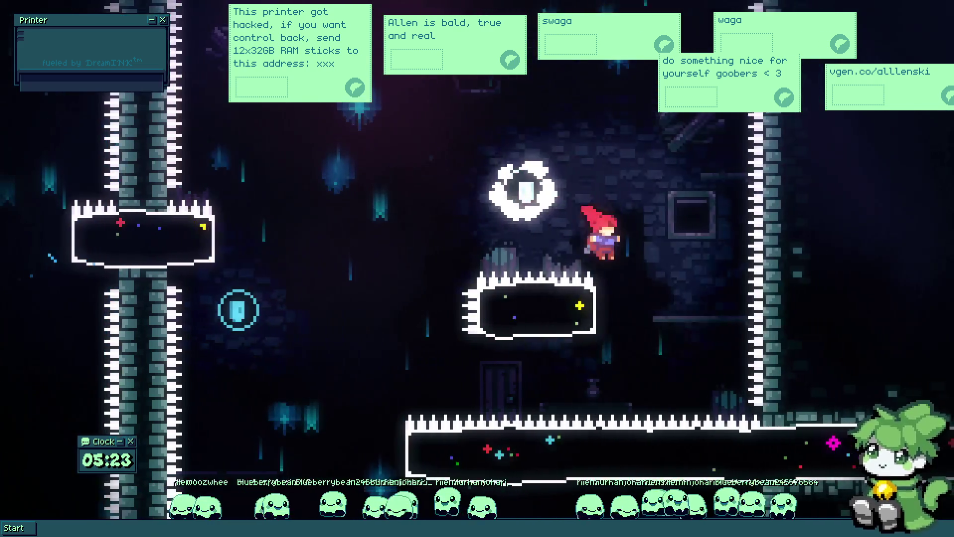
key(x)
key(x)
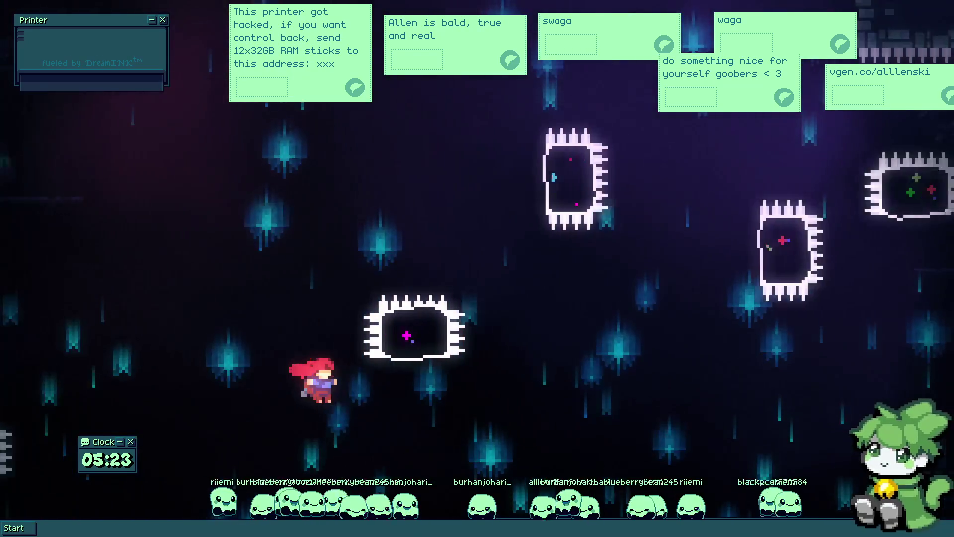
key(x)
key(x)
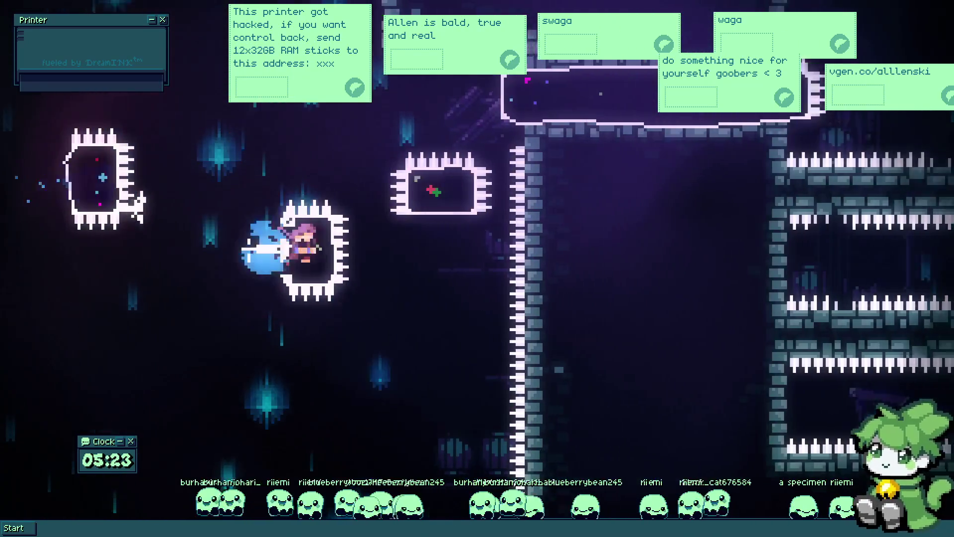
key(x)
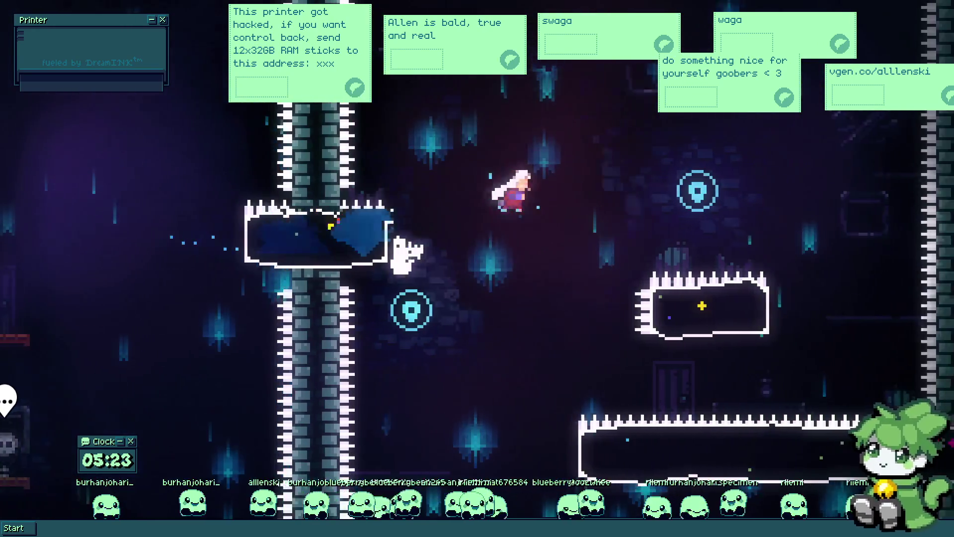
Ride the bubble boosters through the next rooms and launch right from the red booster
key(x)
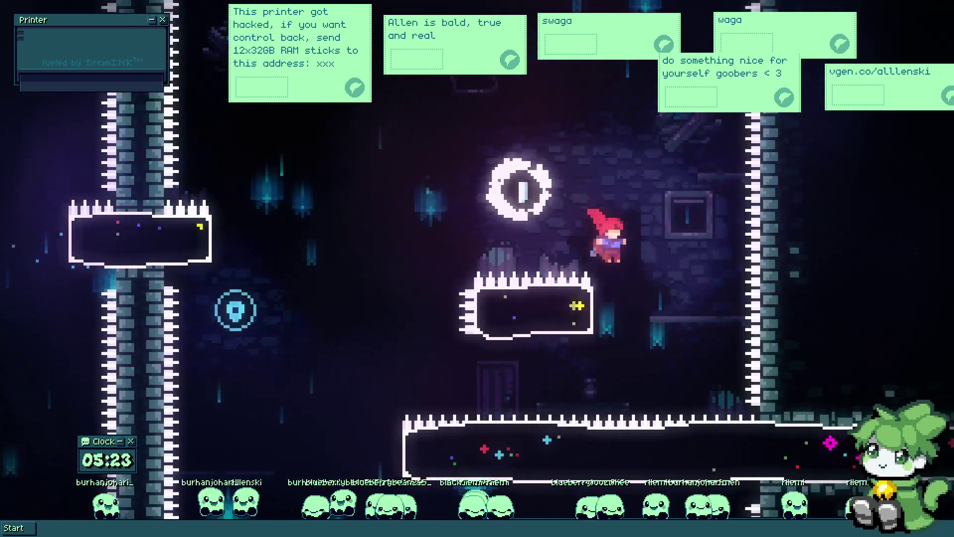
key(x)
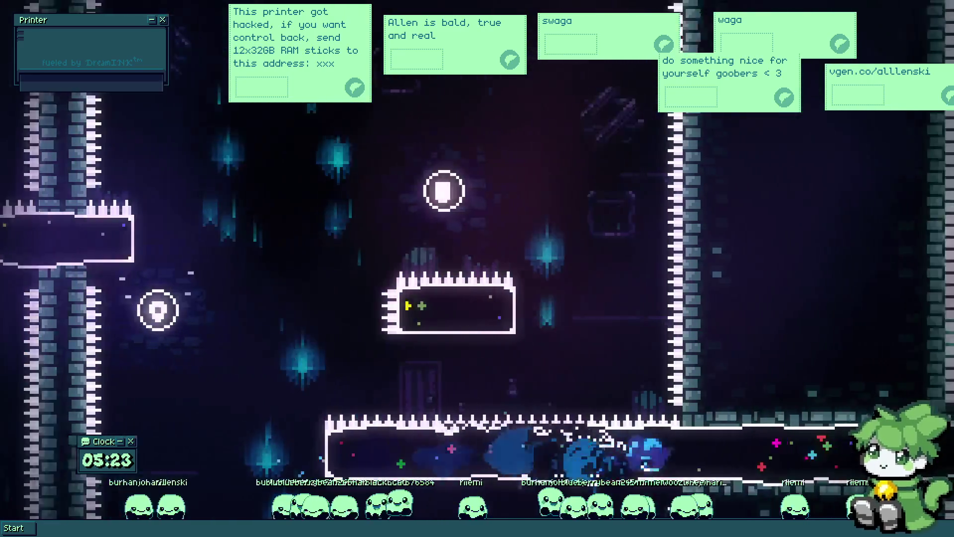
key(x)
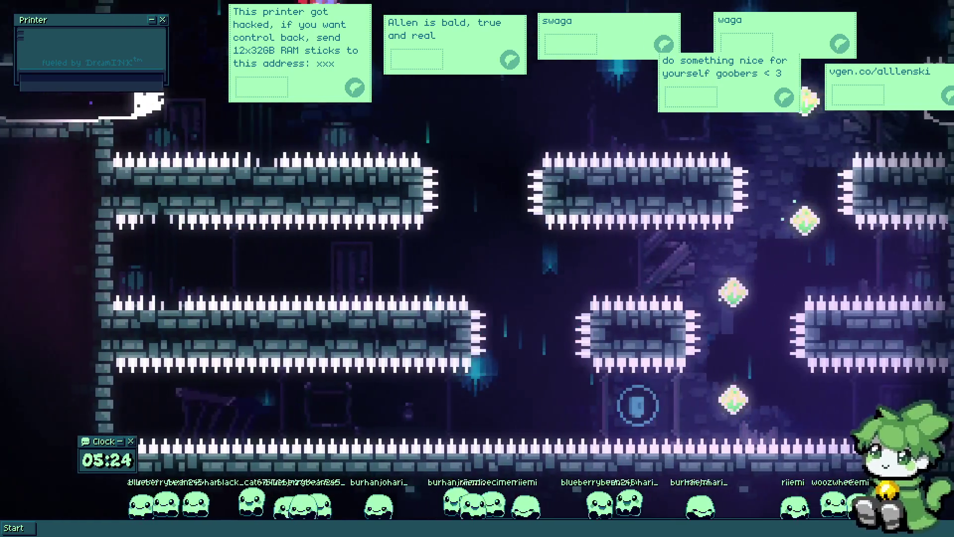
key(x)
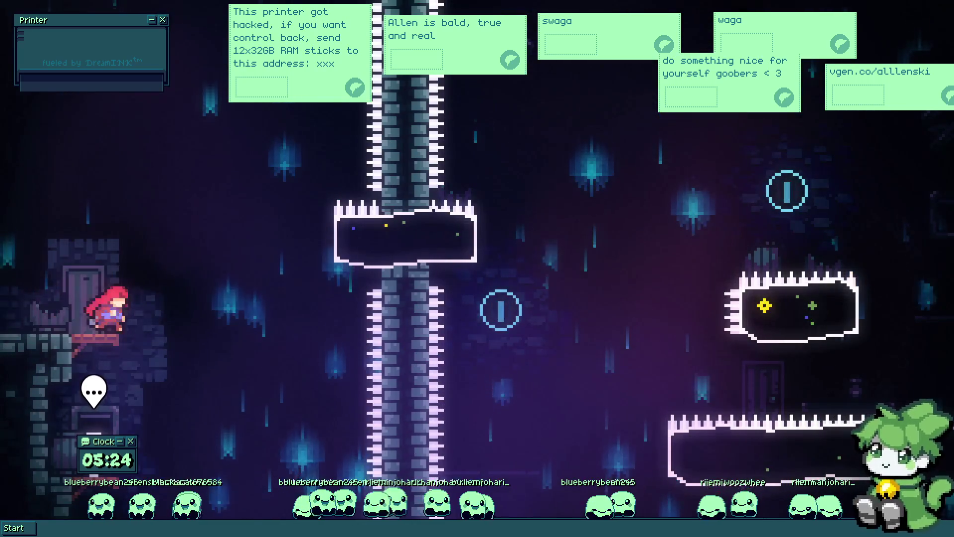
key(x)
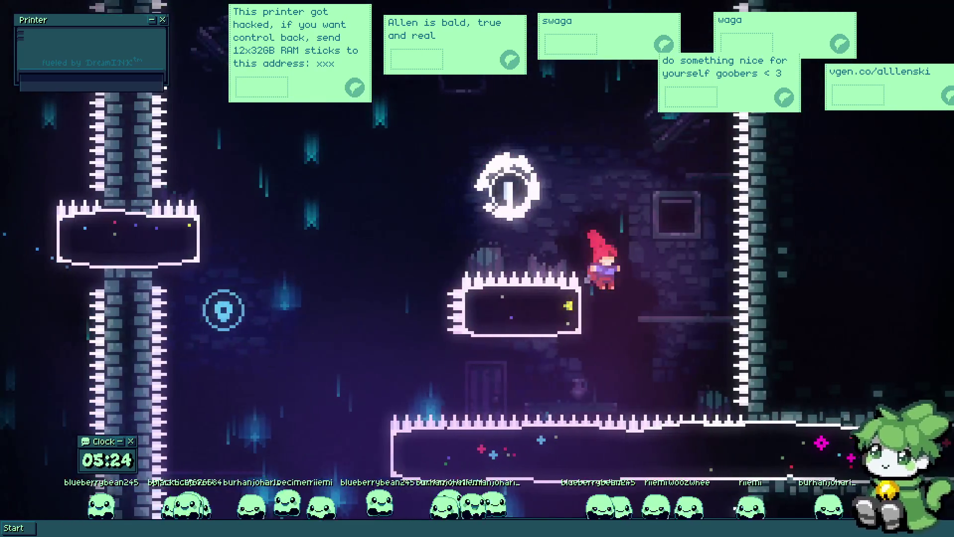
key(x)
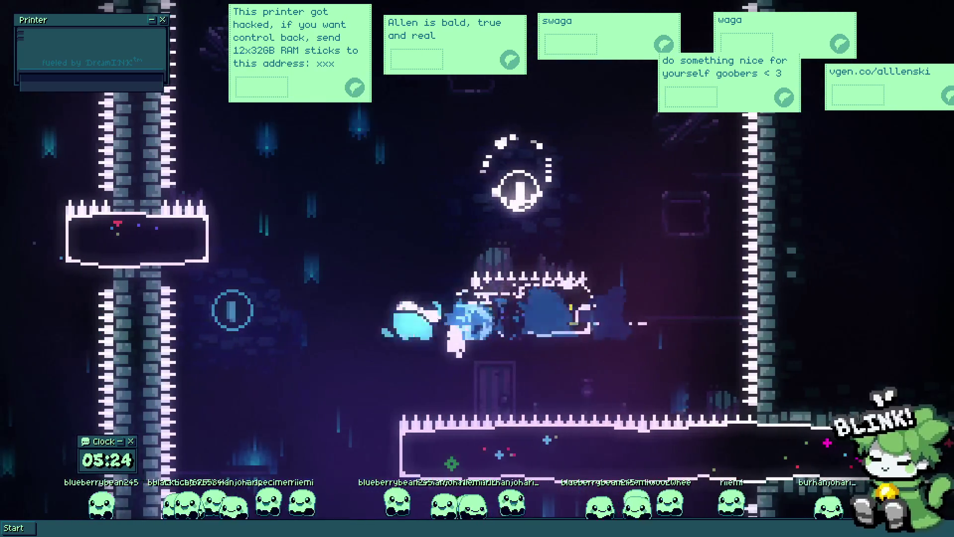
key(x)
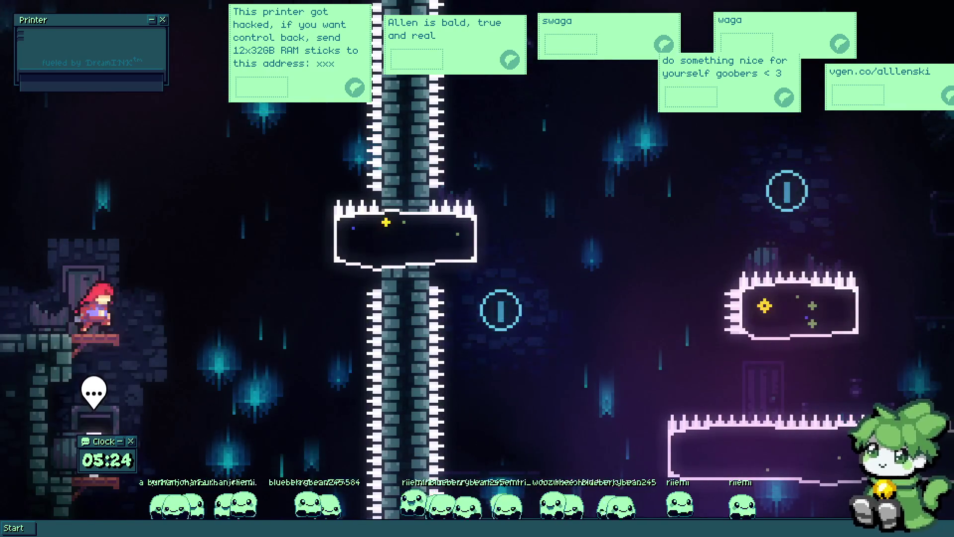
key(x)
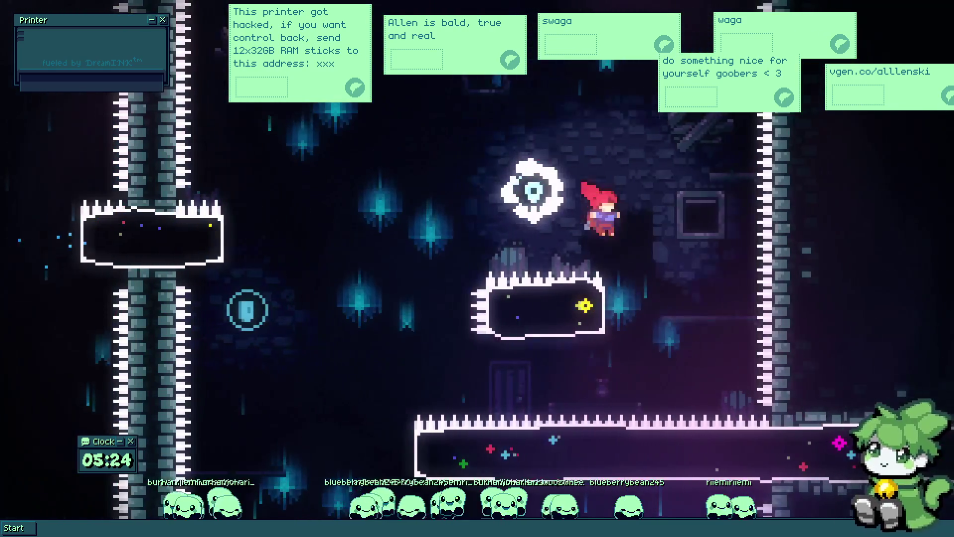
key(x)
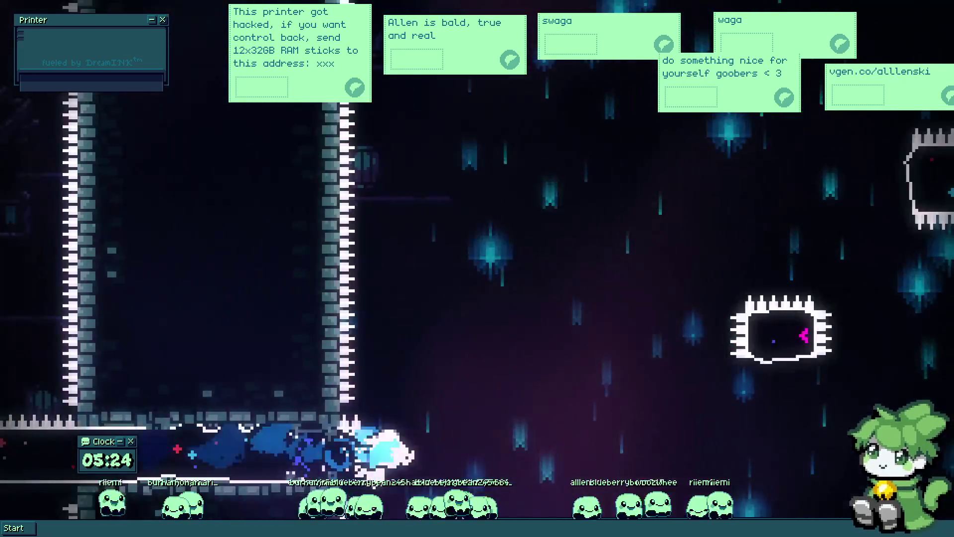
Dash past the spike block, up through the green crystals and between the spike blocks
key(x)
key(x)
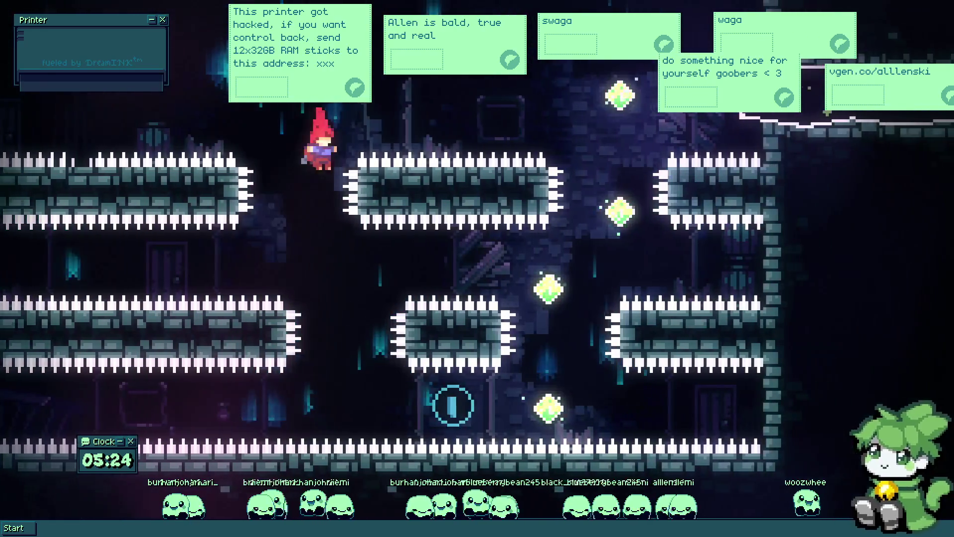
key(x)
key(x)
key(x)
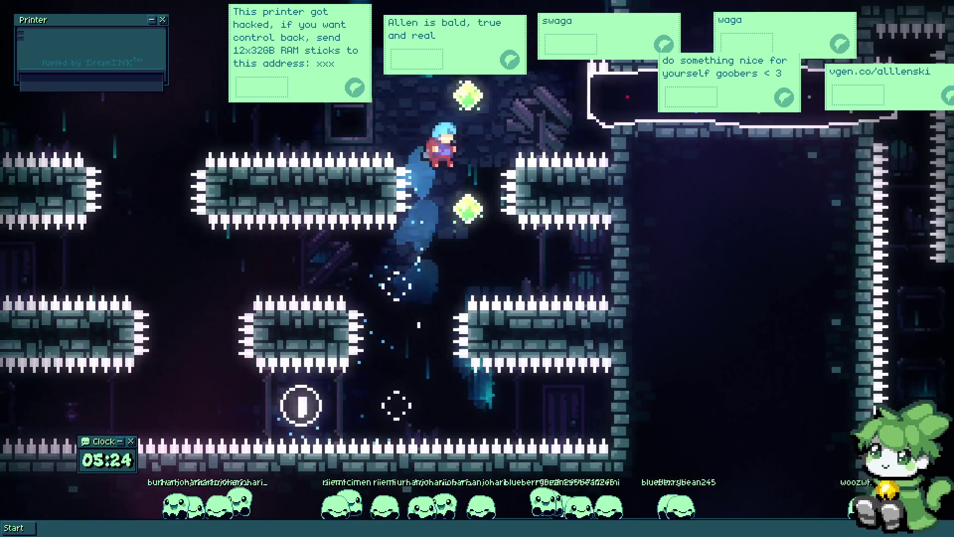
key(x)
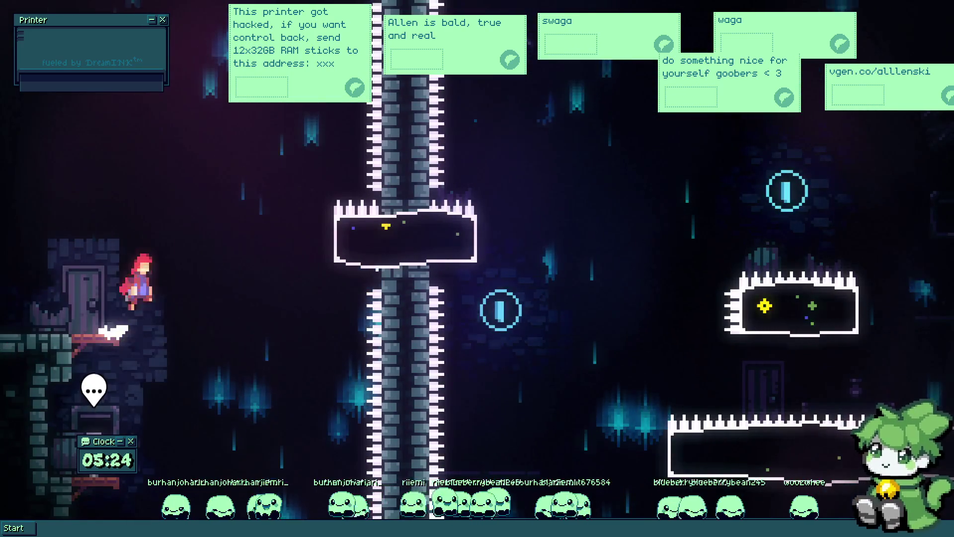
key(x)
key(x)
key(x)
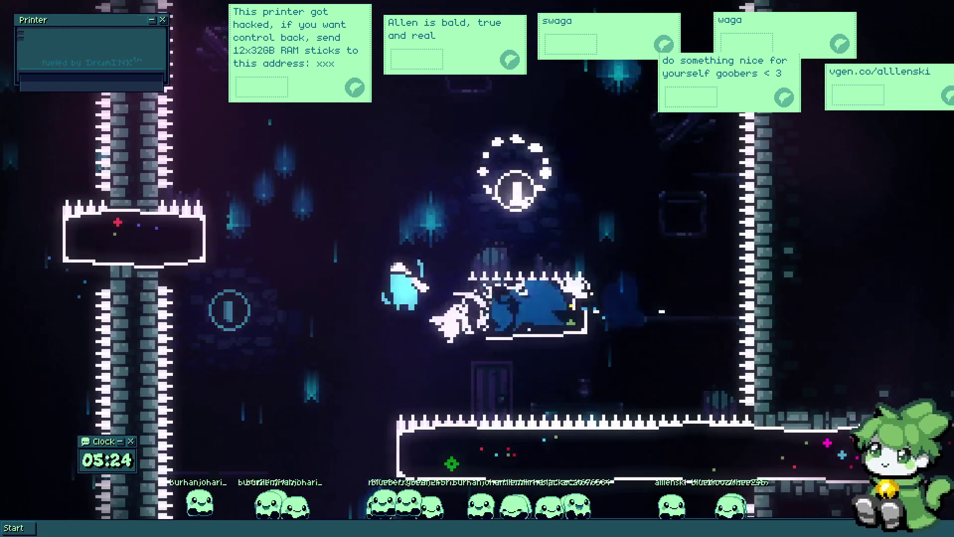
key(x)
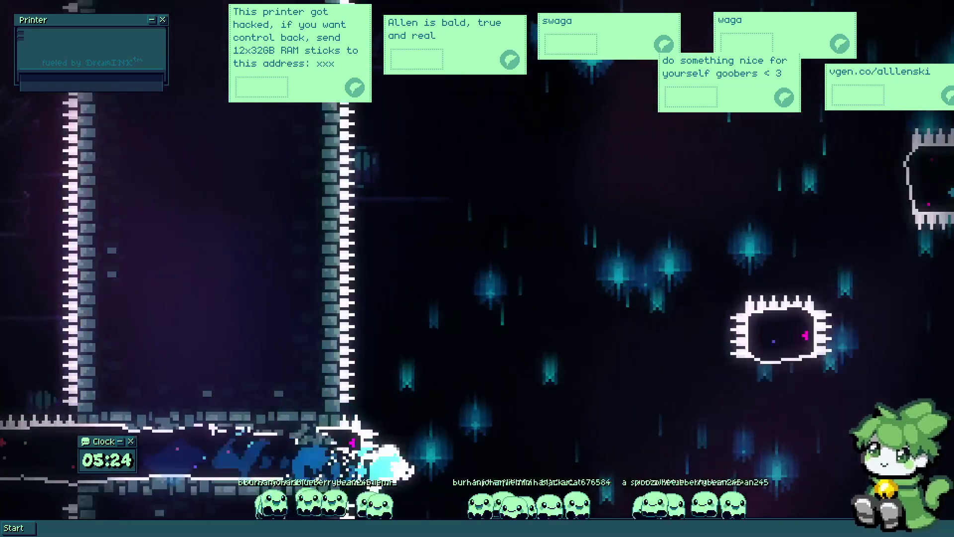
key(x)
key(x)
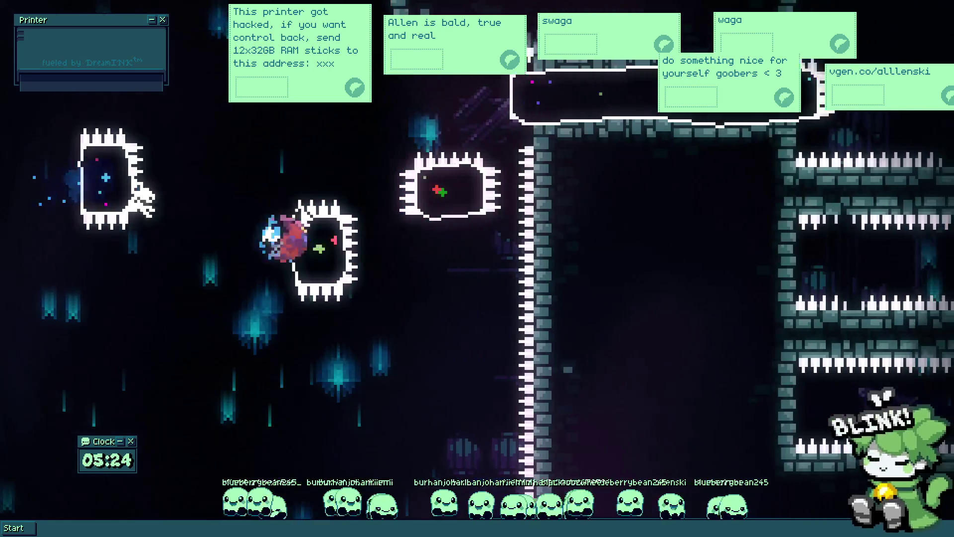
key(x)
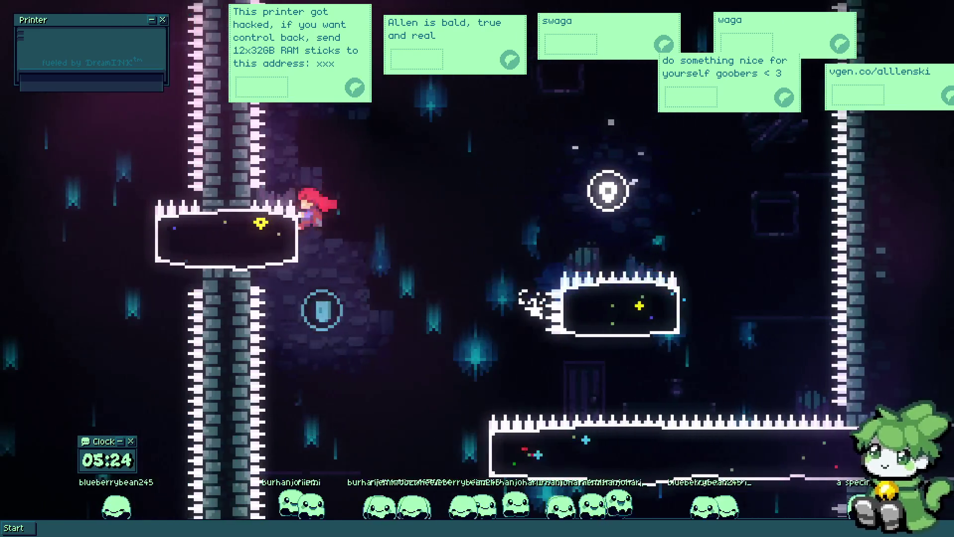
Light the orb, dash through the dash orb into the spike-block room and out of the lower corridor
key(Right)
key(Right)
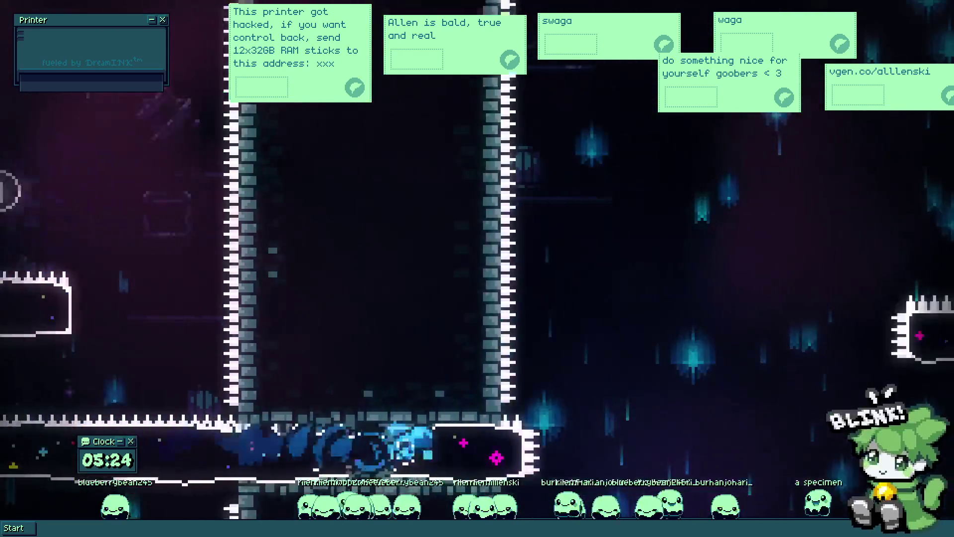
key(x)
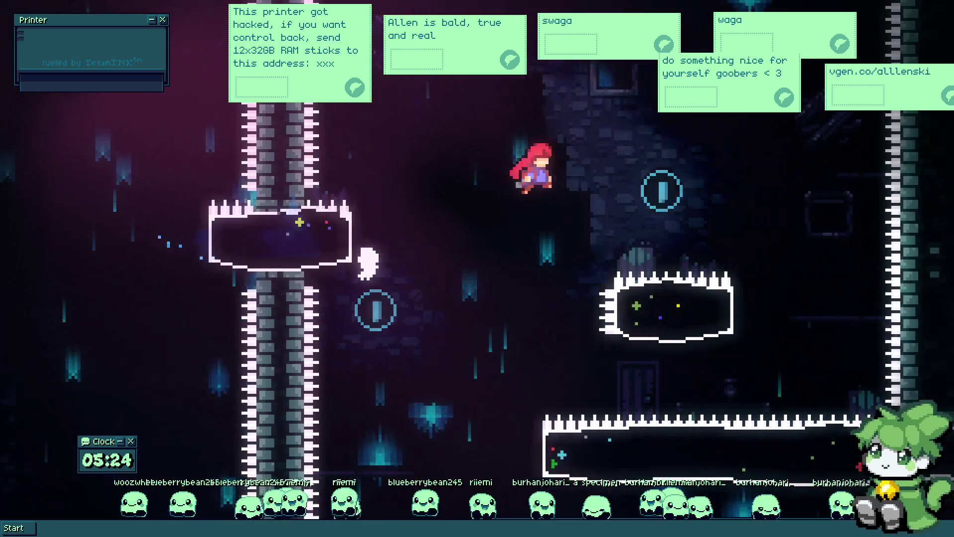
key(Right)
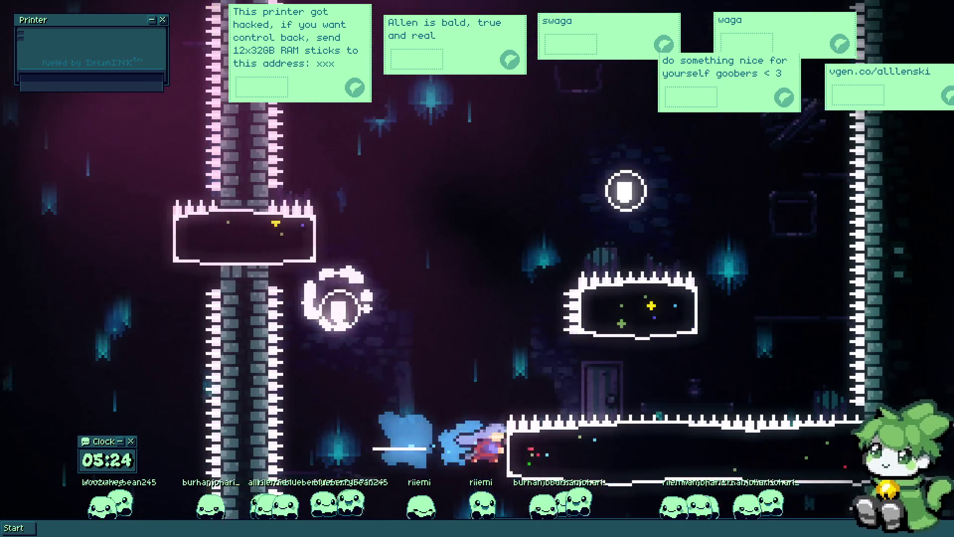
key(x)
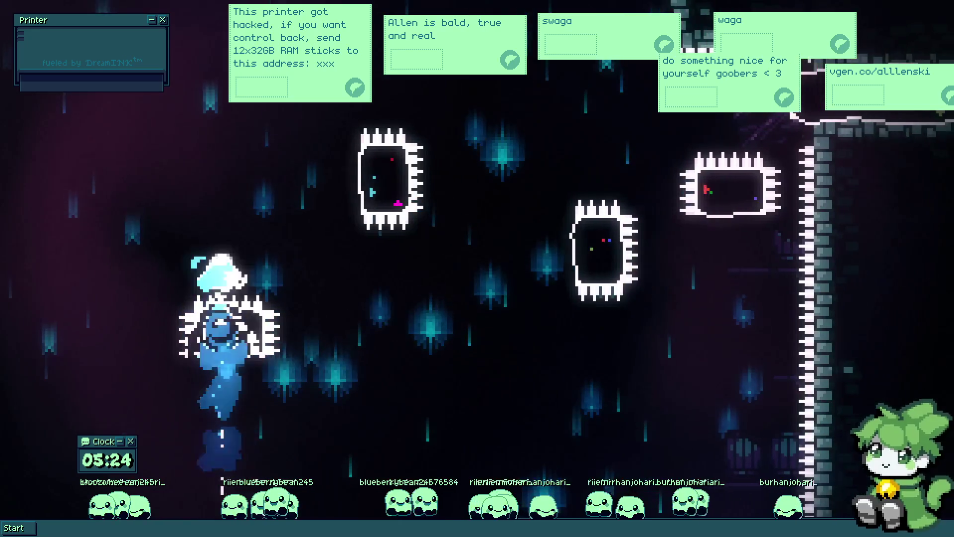
key(x)
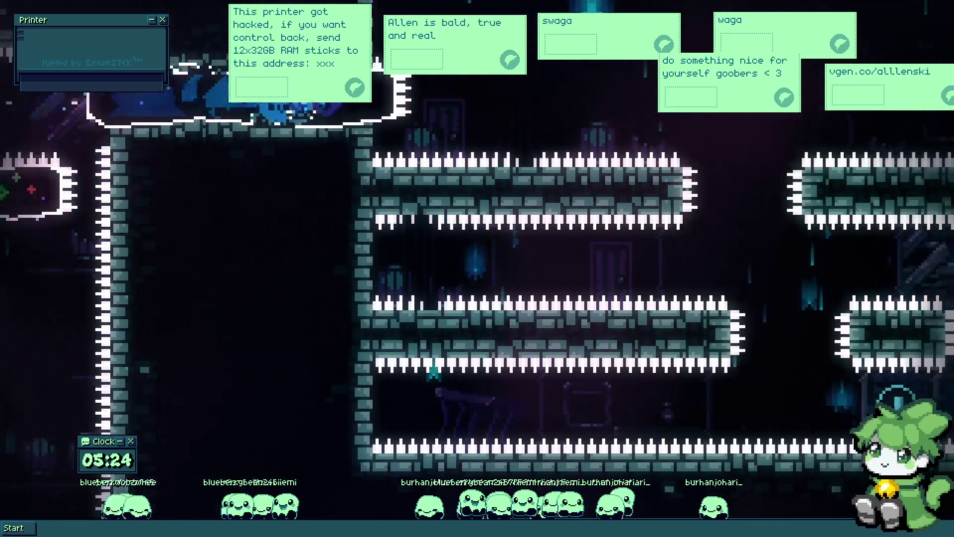
key(x)
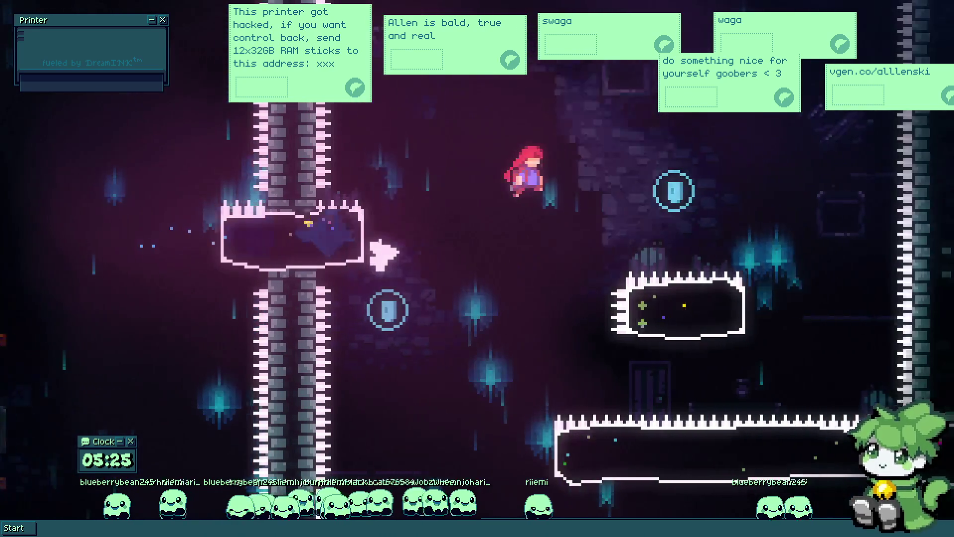
Dash past the spiked wall and through the starry dream block into the heart room, climbing the left wall
key(x)
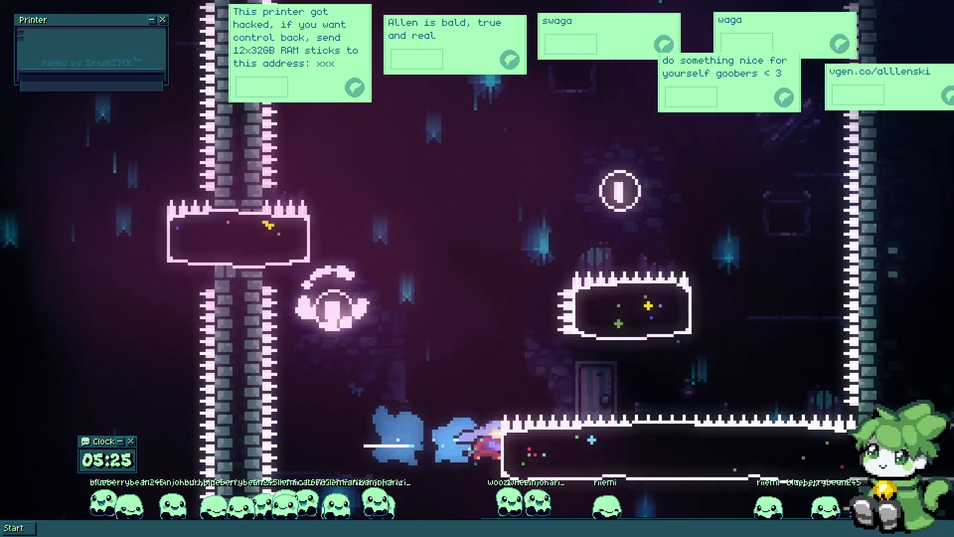
key(x)
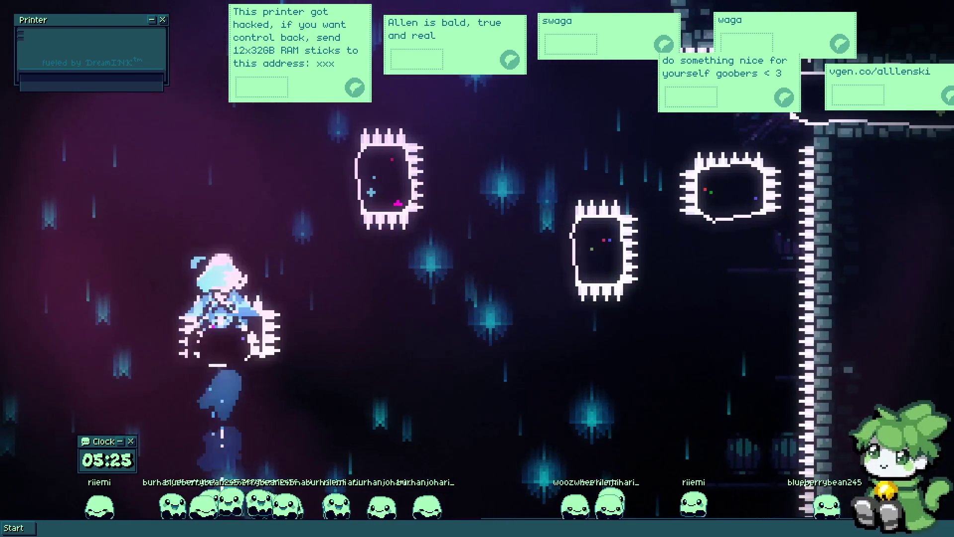
key(x)
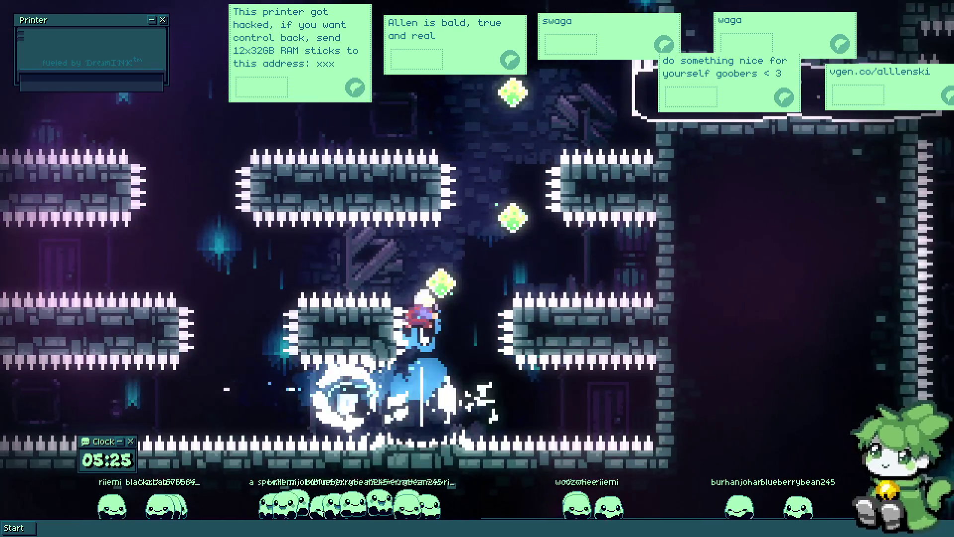
key(x)
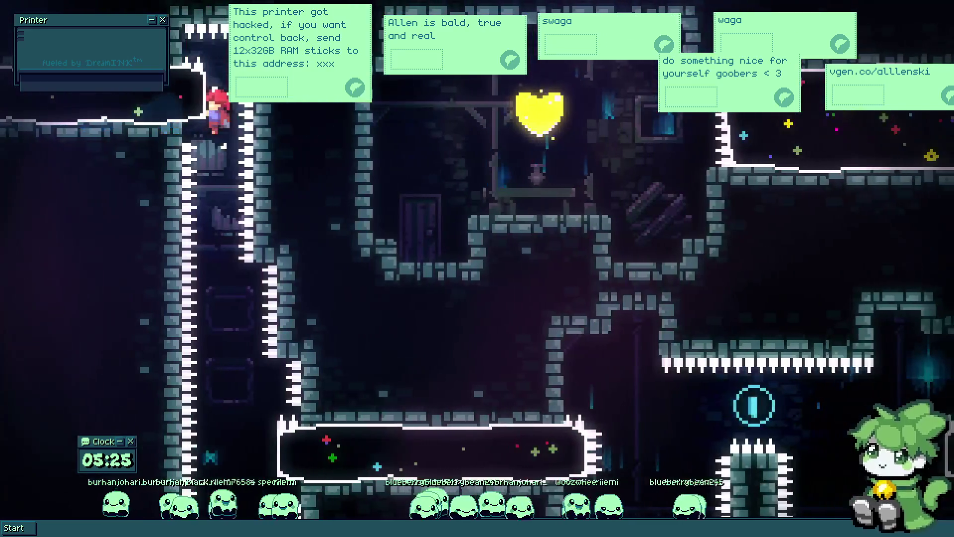
key(Up)
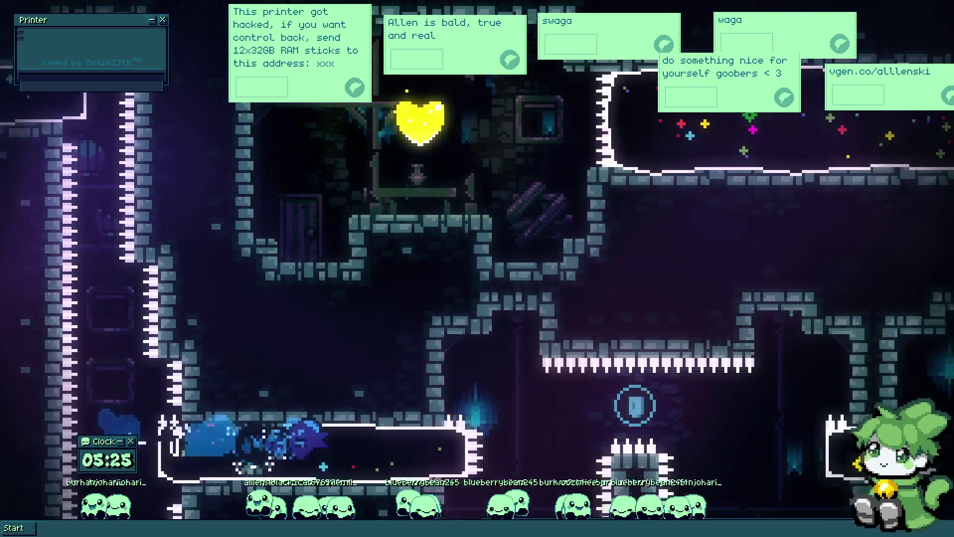
Launch from the bubble booster and weave between the floating spiked blocks heading right
key(Right)
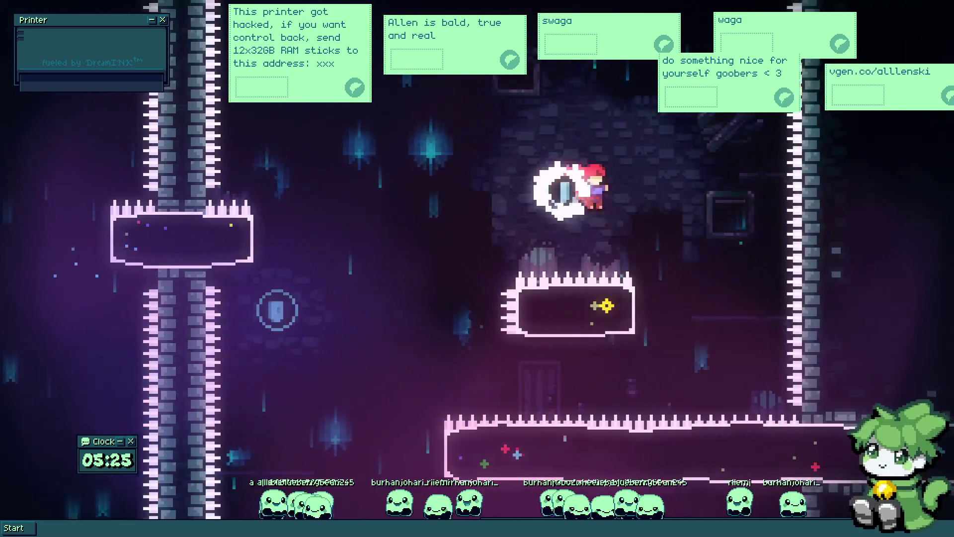
key(Right)
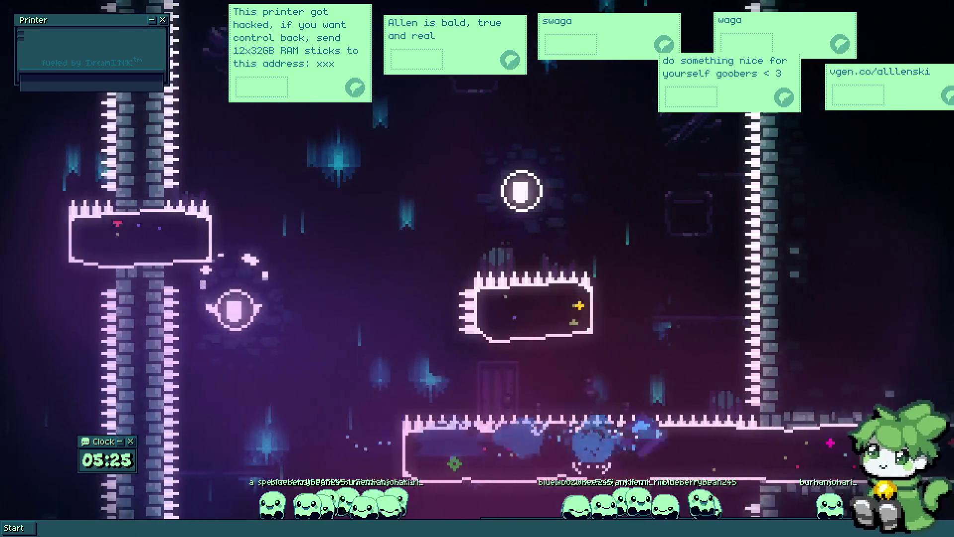
key(x)
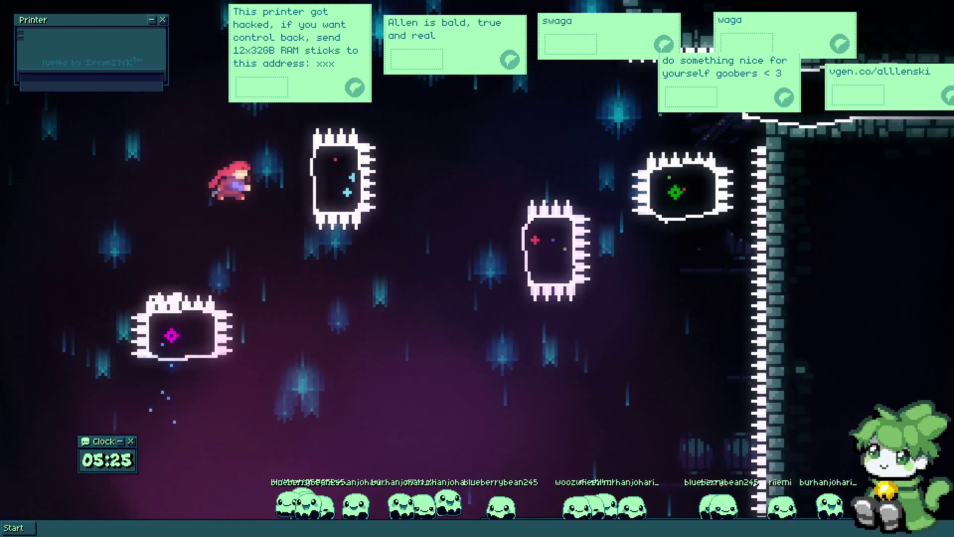
key(x)
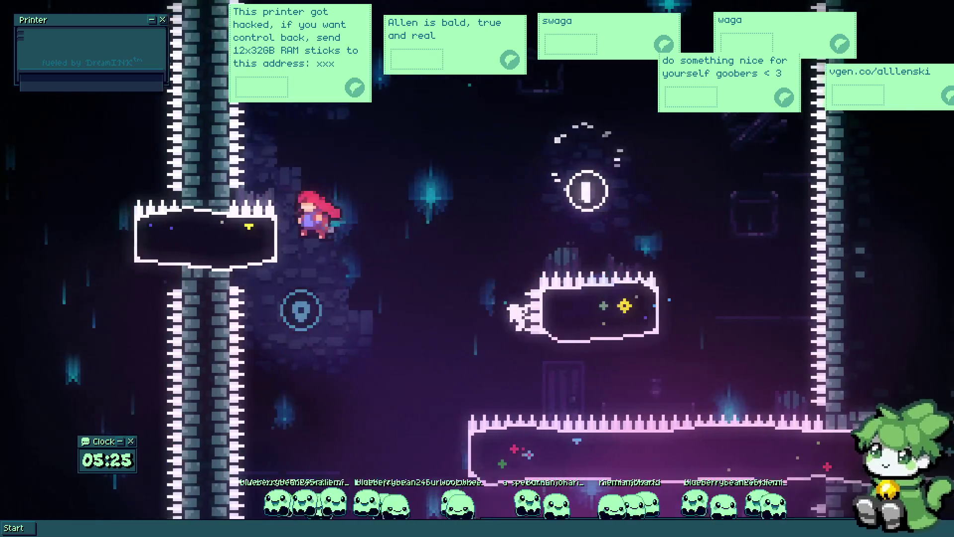
key(Right)
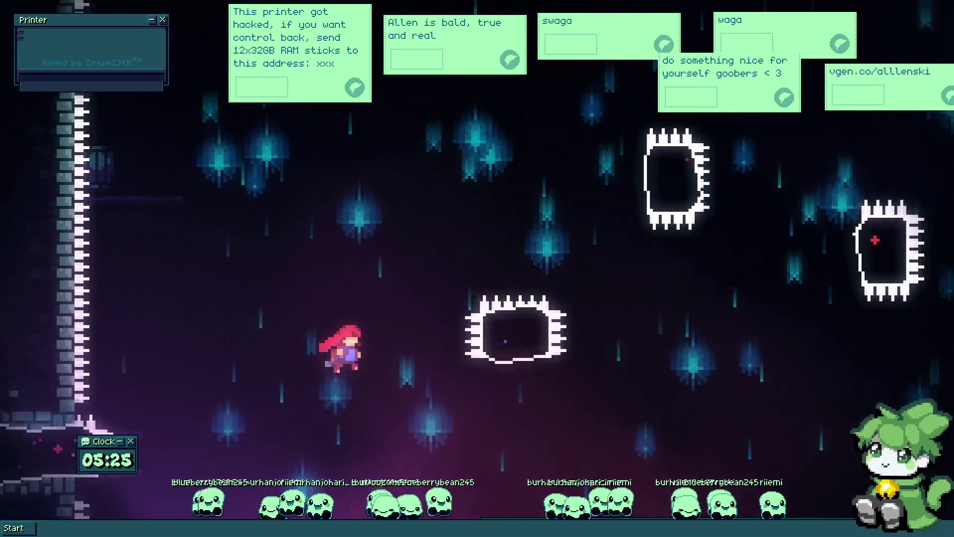
key(Right)
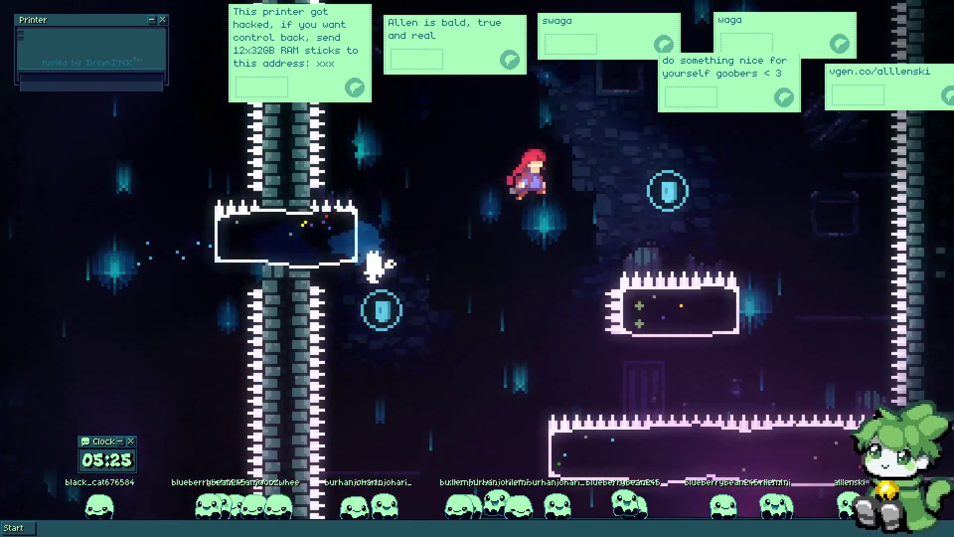
Pass through the booster, dash along the floor and up, then ride the next booster and dash off the wall
key(Right)
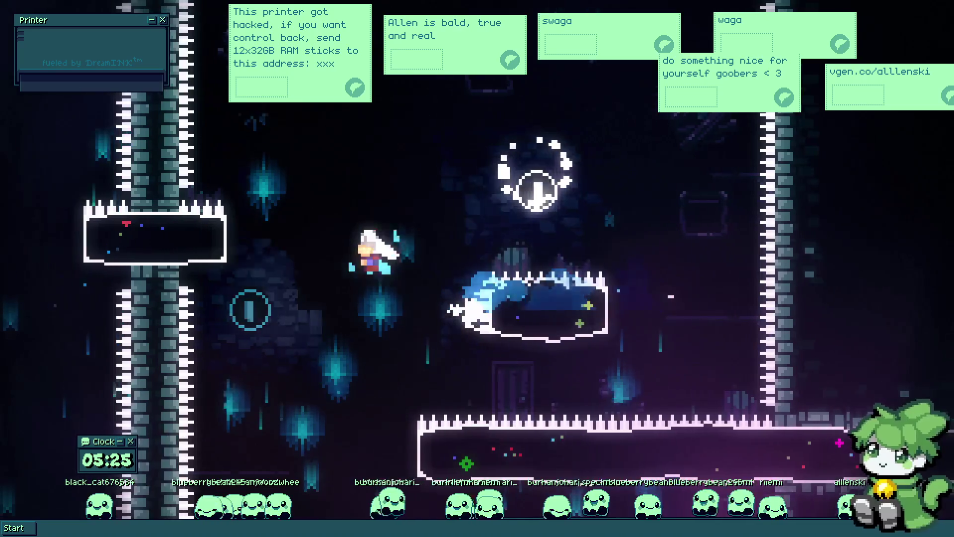
key(Right)
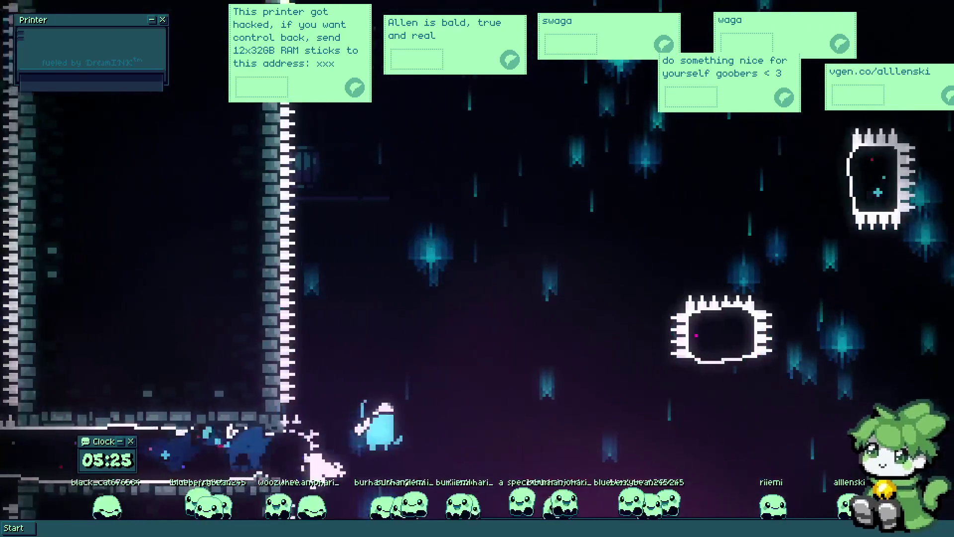
key(Up)
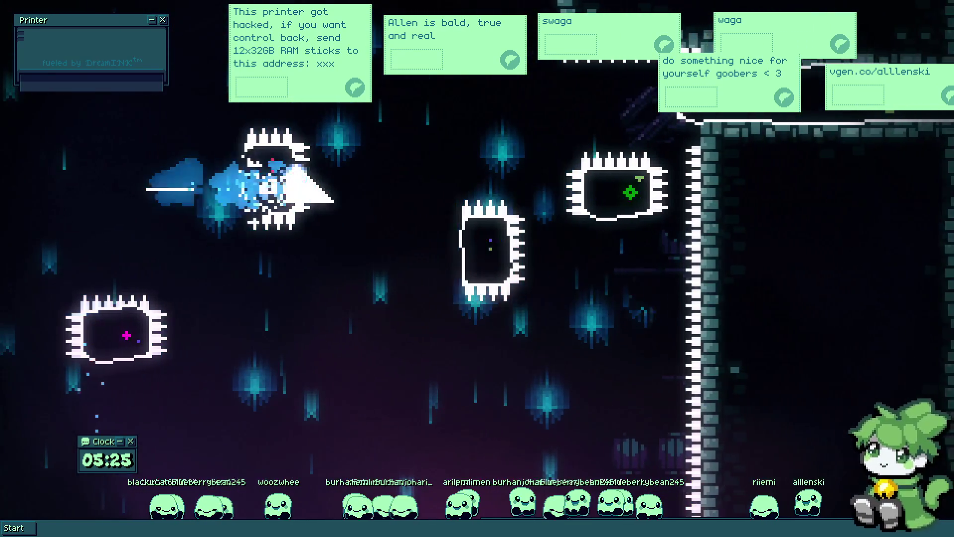
key(Right)
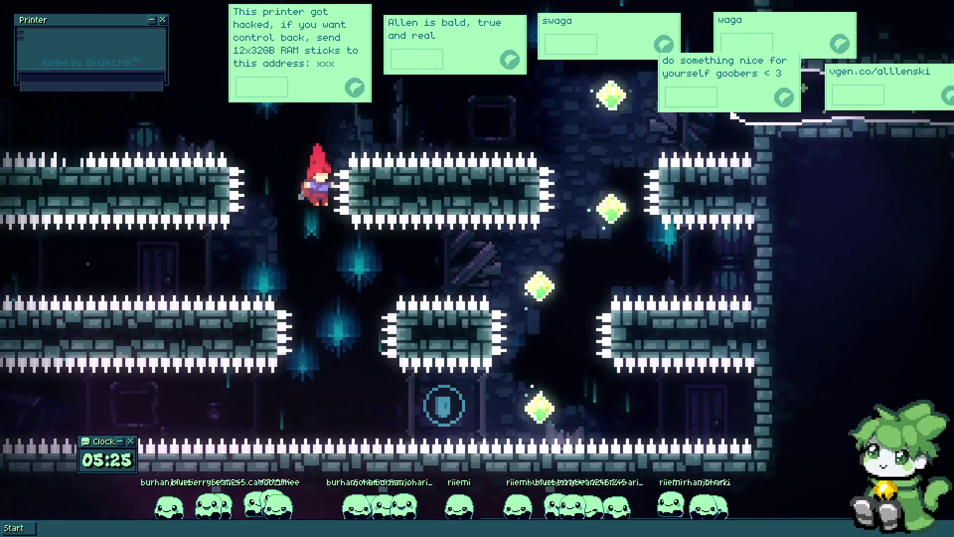
key(Up)
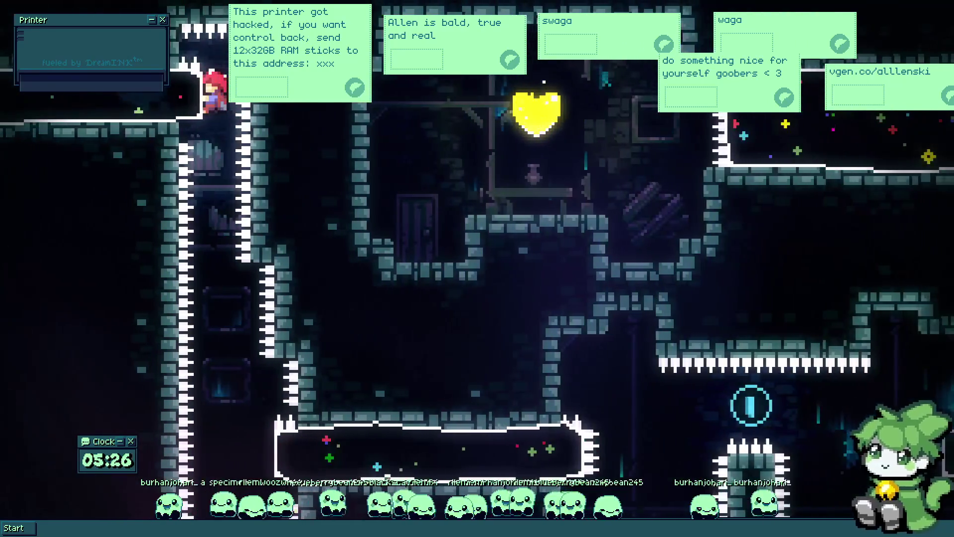
key(x)
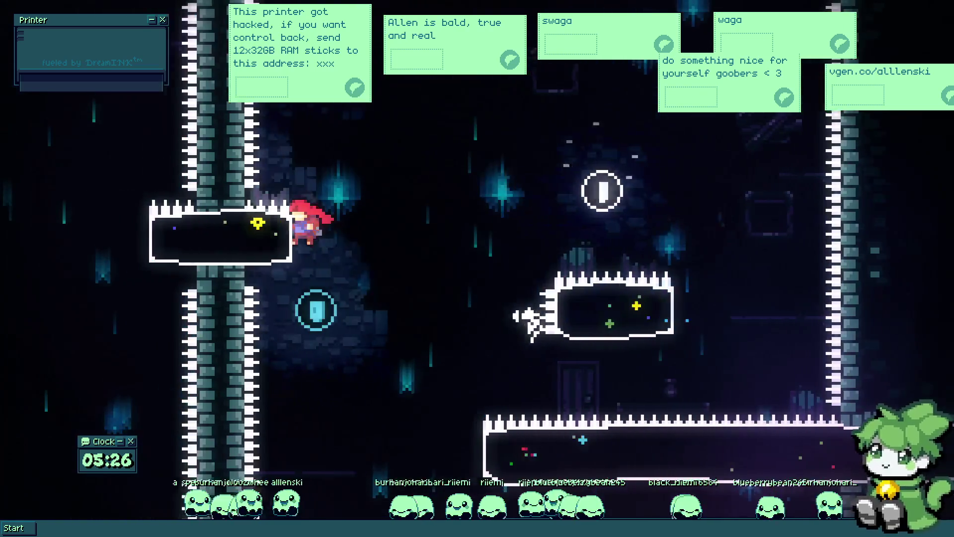
Fly between the two bubbles, dash toward the glowing ring and through the spiky dream blocks
key(x)
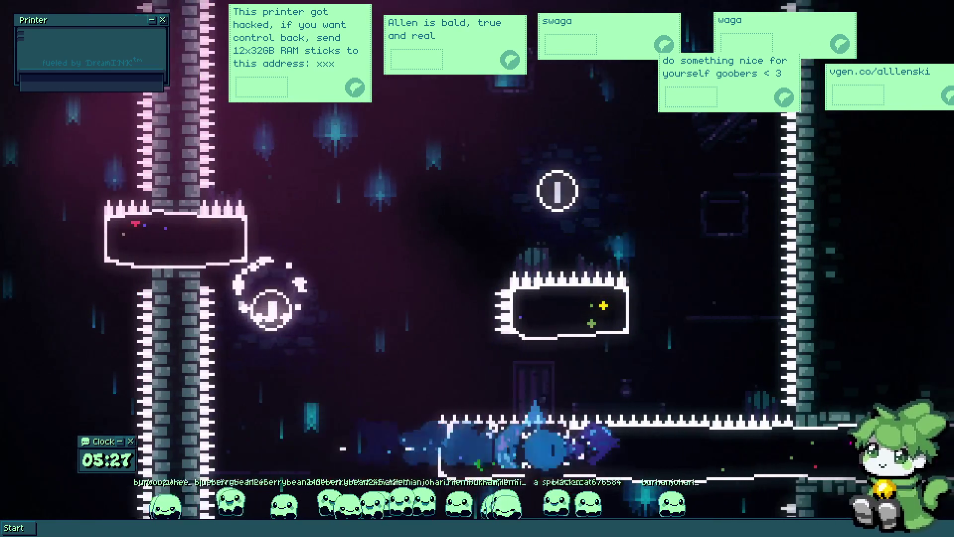
key(x)
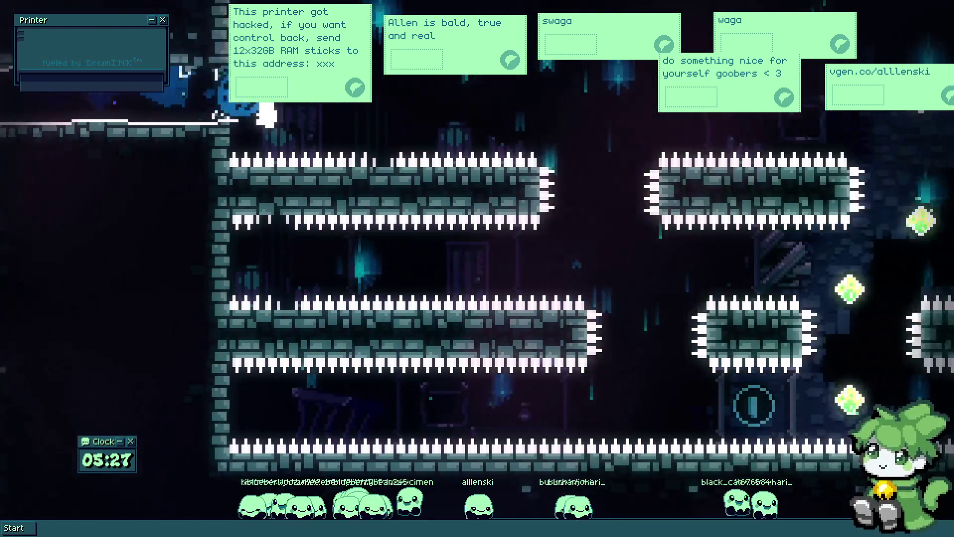
key(x)
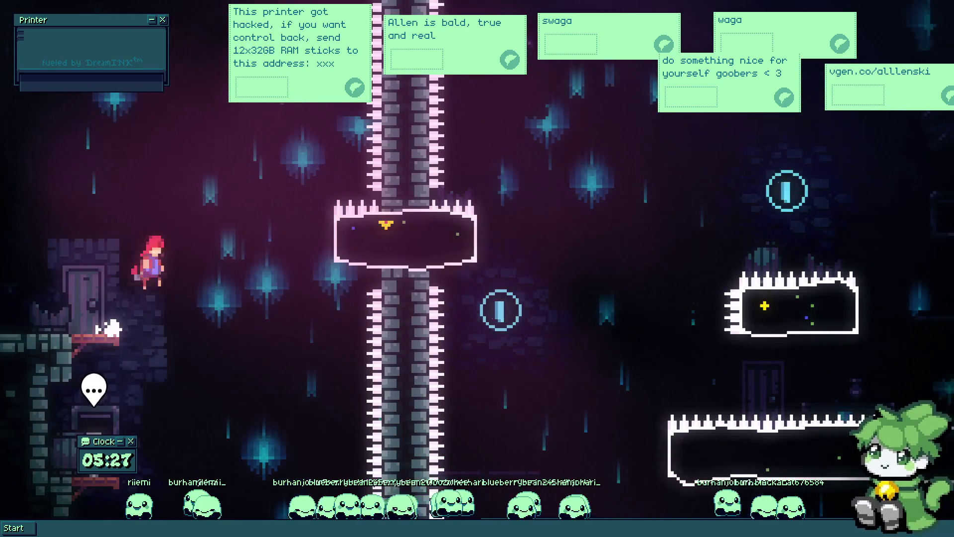
key(x)
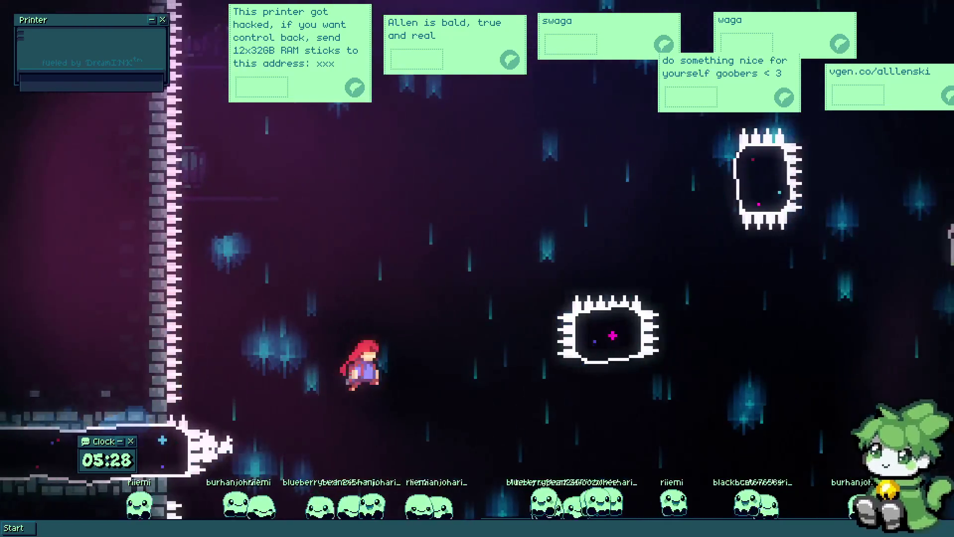
key(Right)
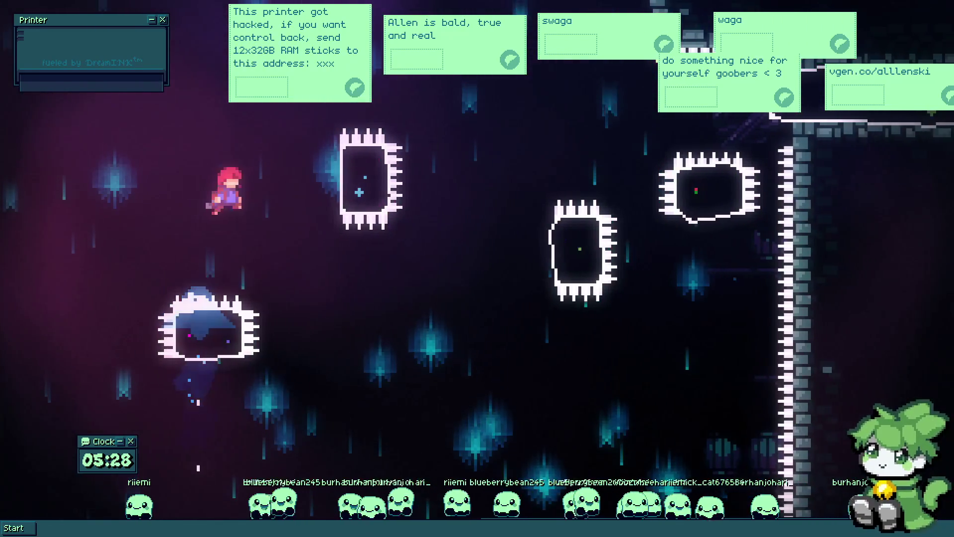
key(x)
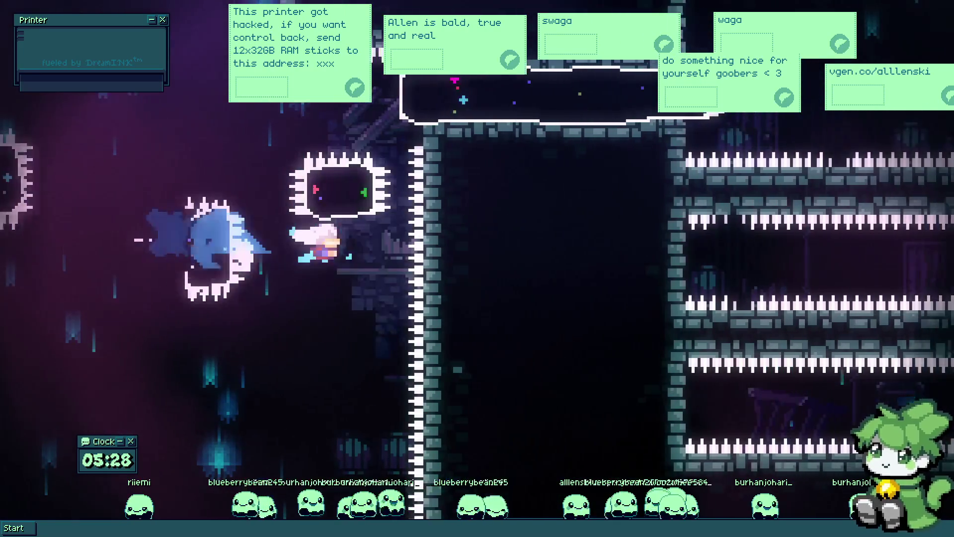
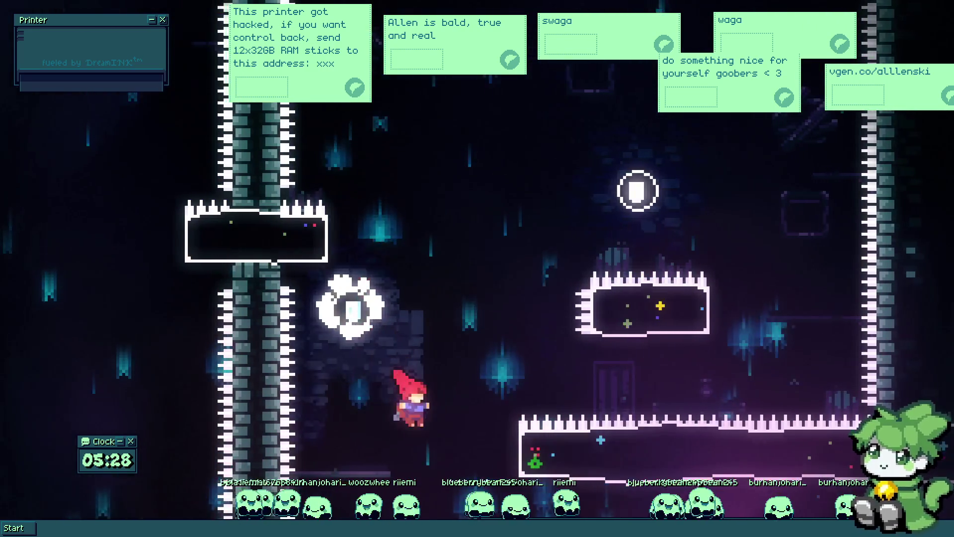
Dash up through the spike room, then down the left shaft and right toward the bubble
key(x)
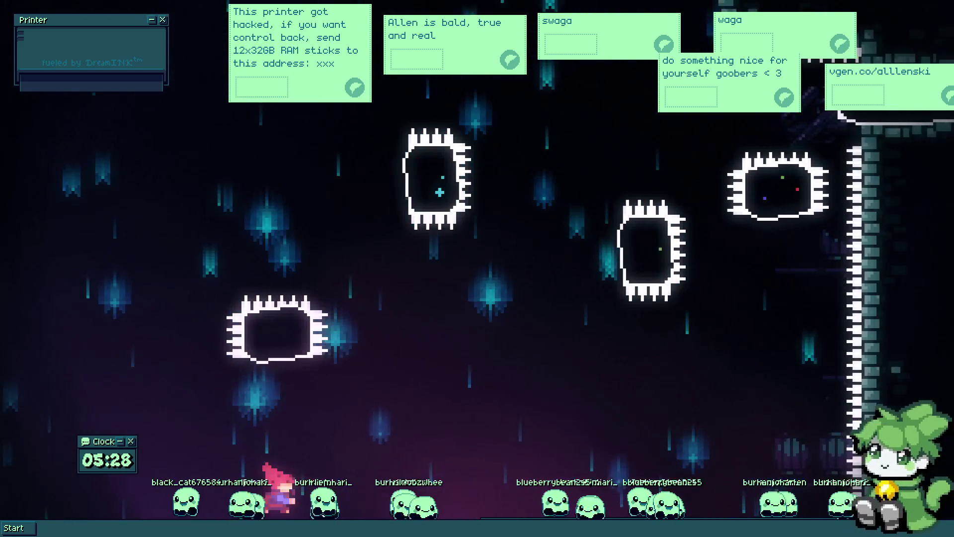
key(x)
key(x)
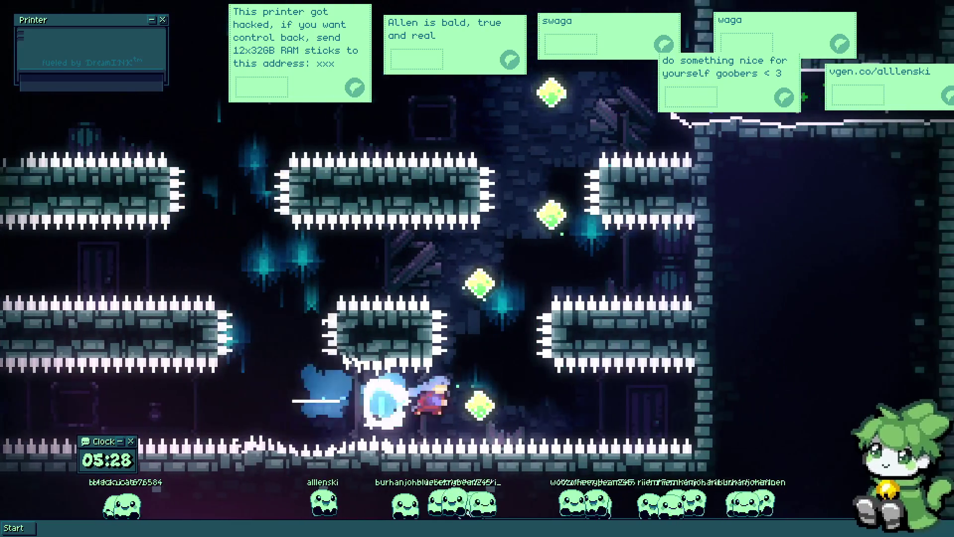
key(x)
key(x)
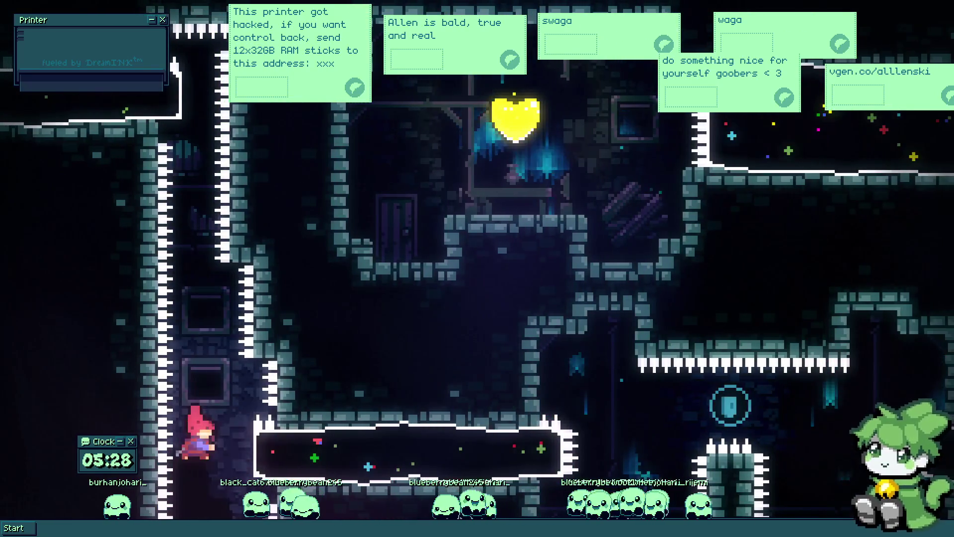
key(x)
key(Right)
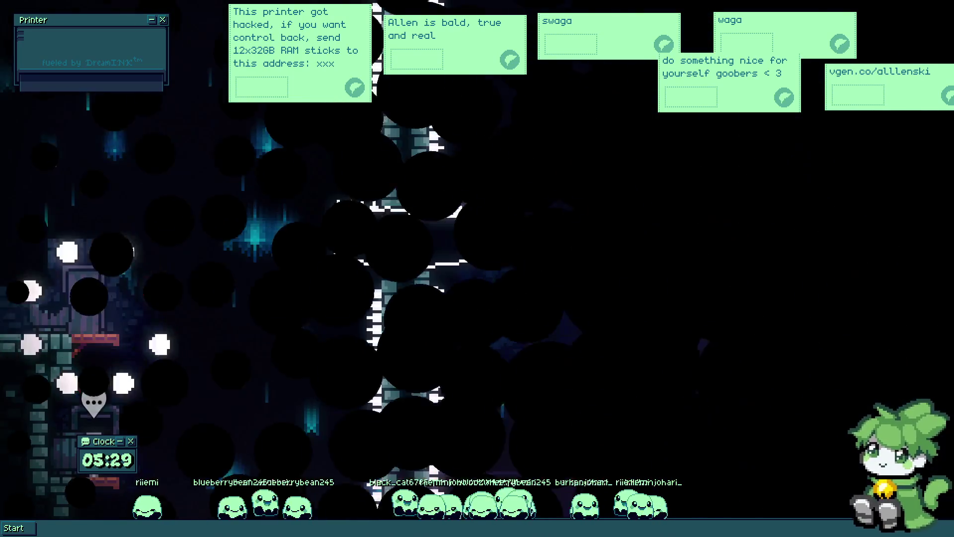
Ride the white bubble twice, dashing down-right, then up and right into the next section
key(x)
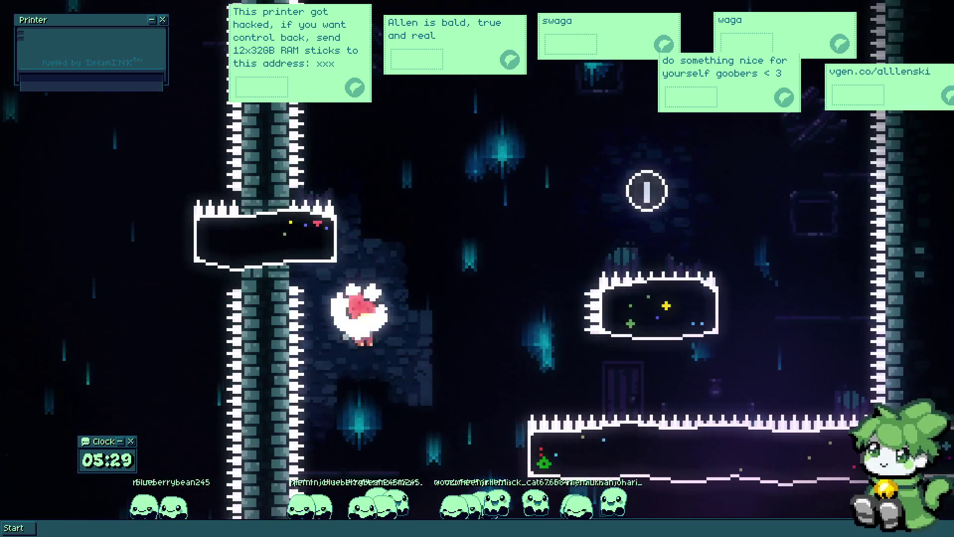
key(x)
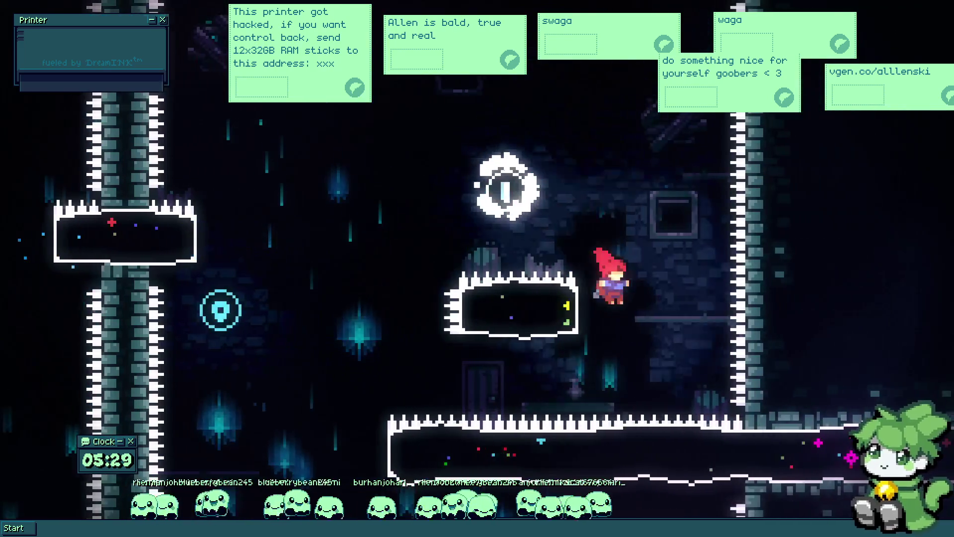
key(Left)
key(x)
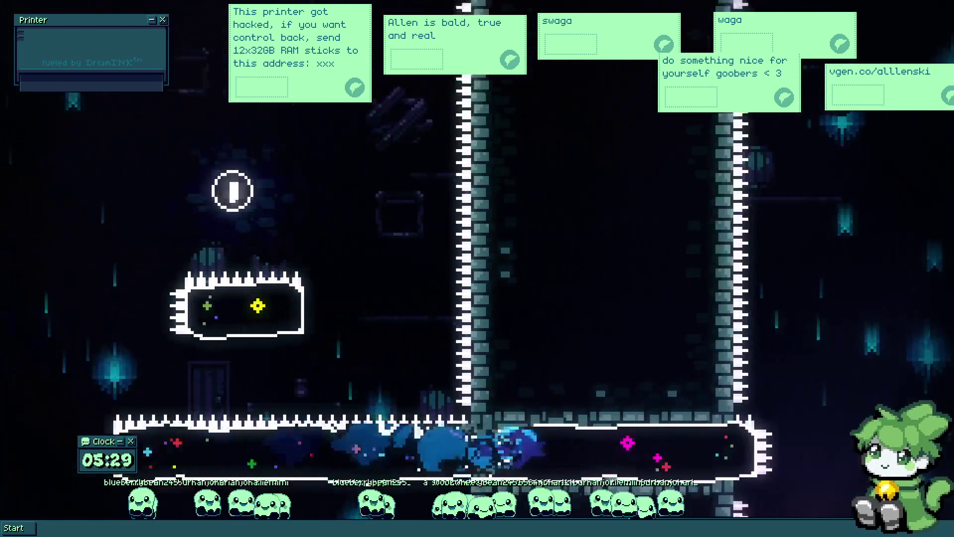
key(x)
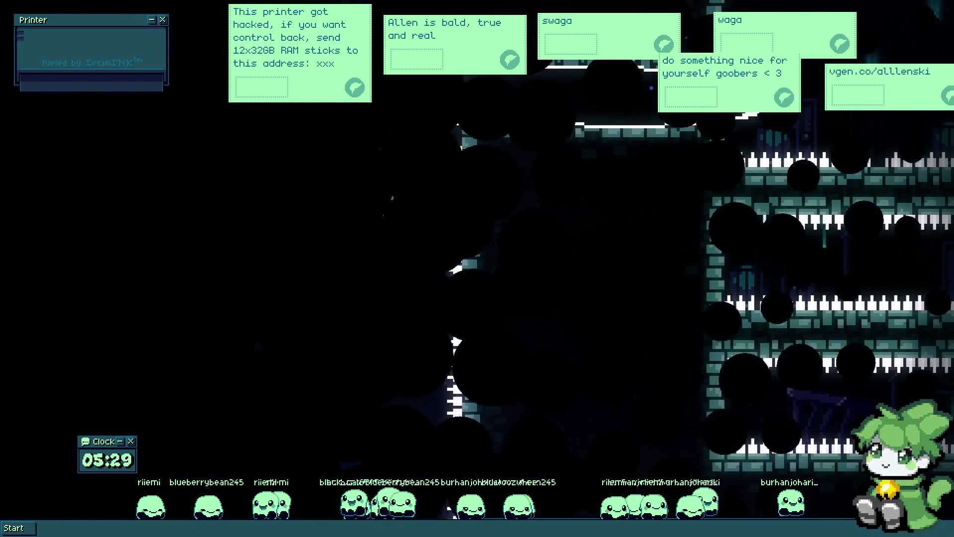
Dash from the respawn point through the room of floating spiked blocks
key(x)
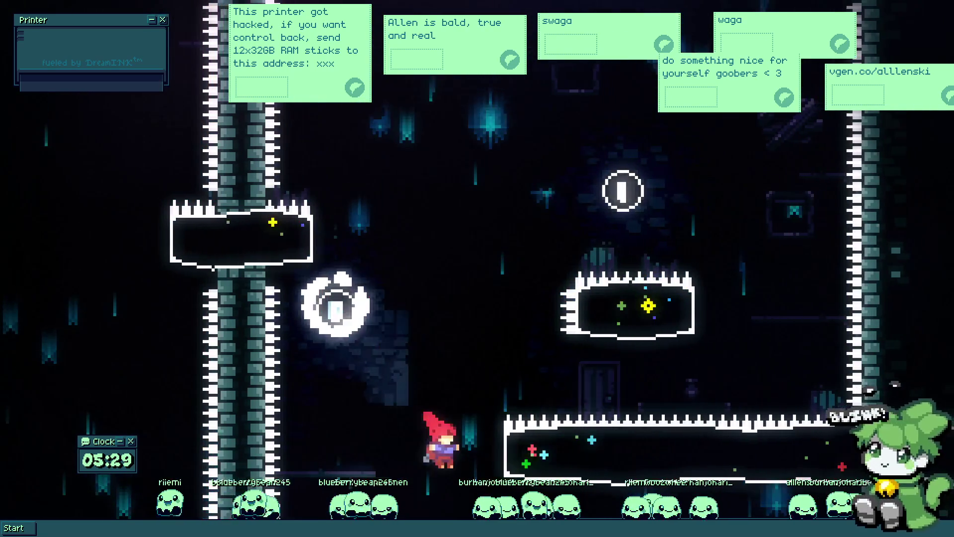
key(x)
key(x)
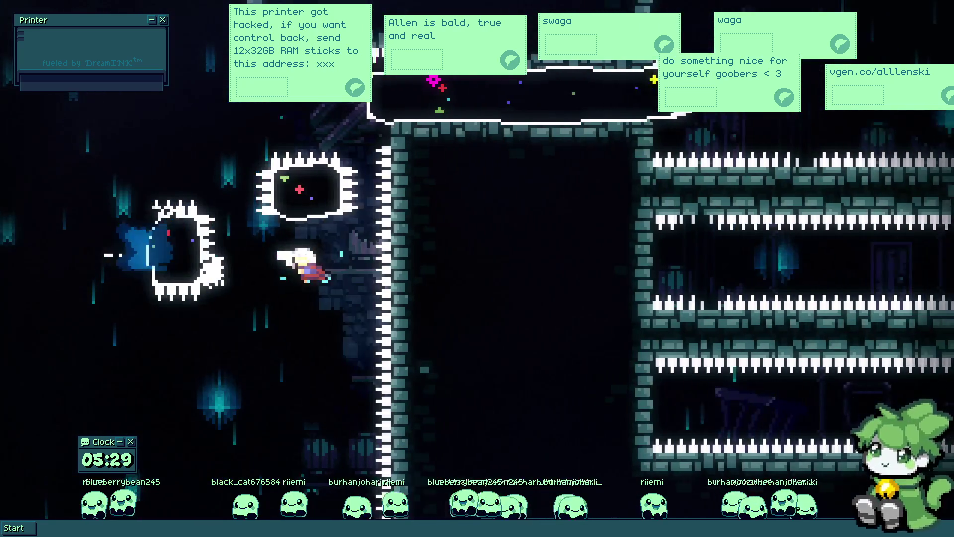
key(x)
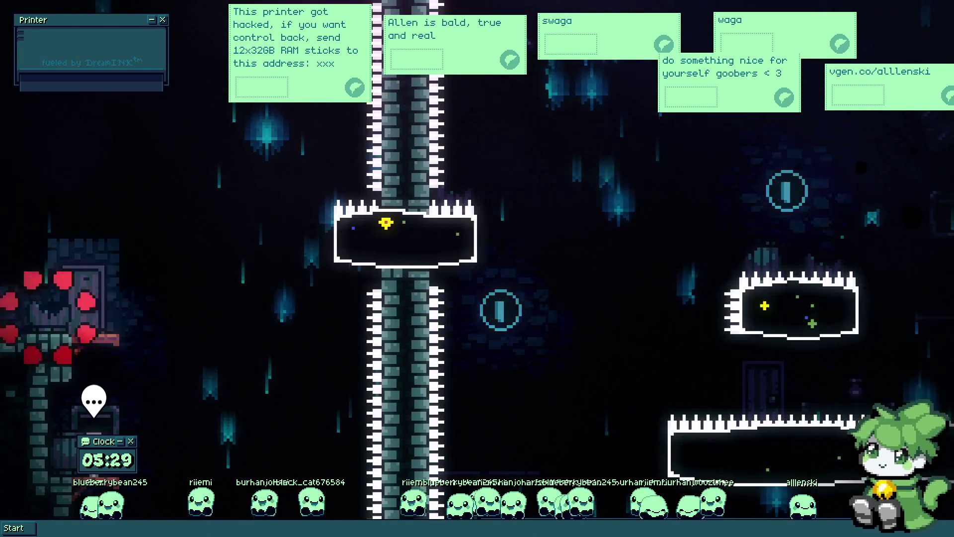
key(x)
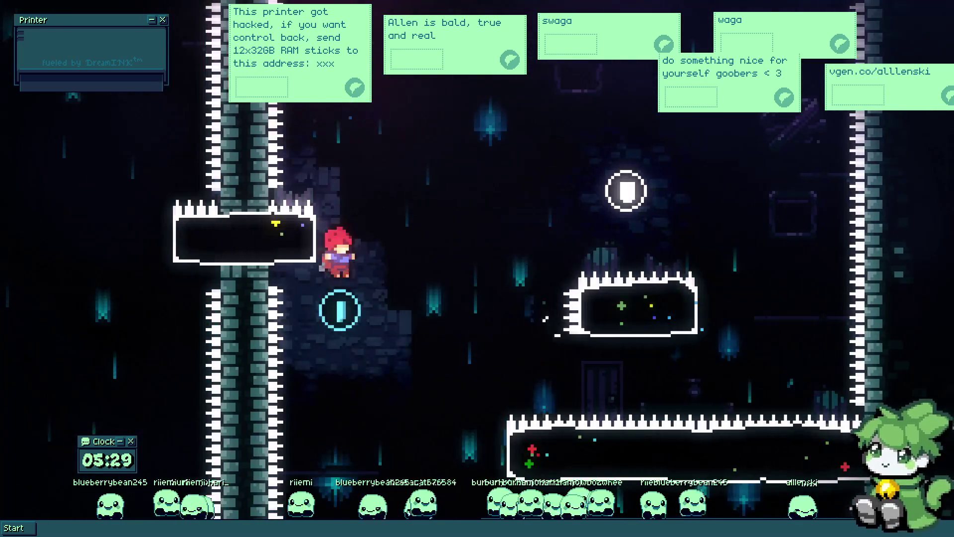
key(x)
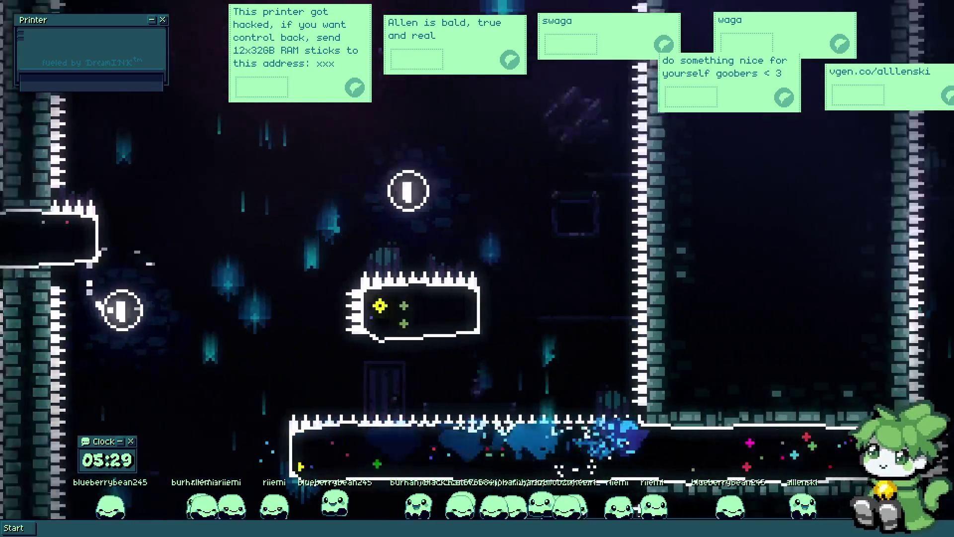
key(x)
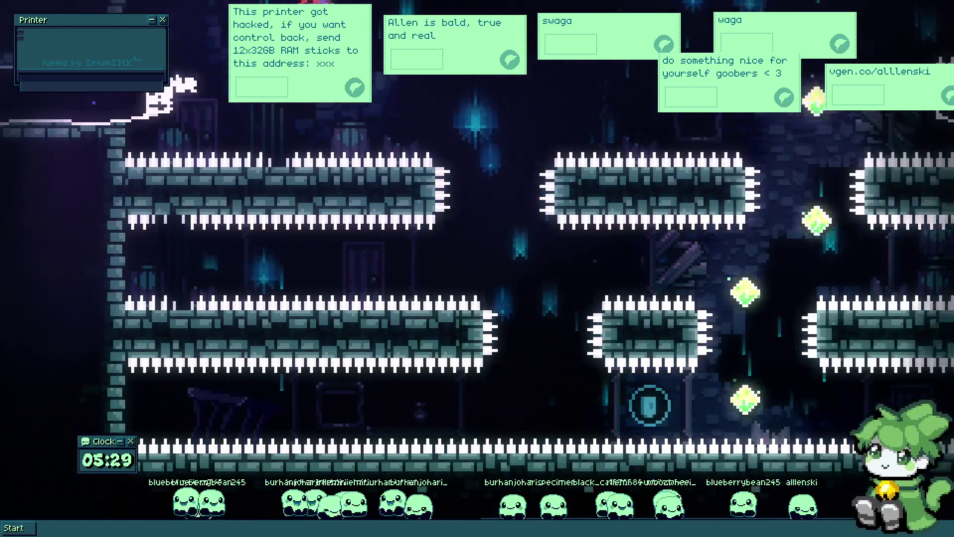
key(x)
key(x)
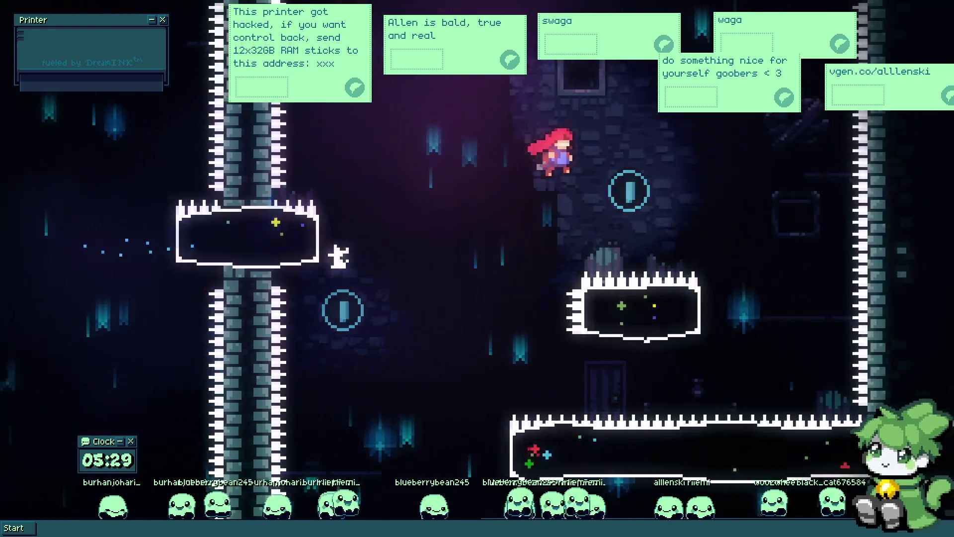
Launch with the green booster and dash up through the spiked brick corridors to the top-right exit
key(Left)
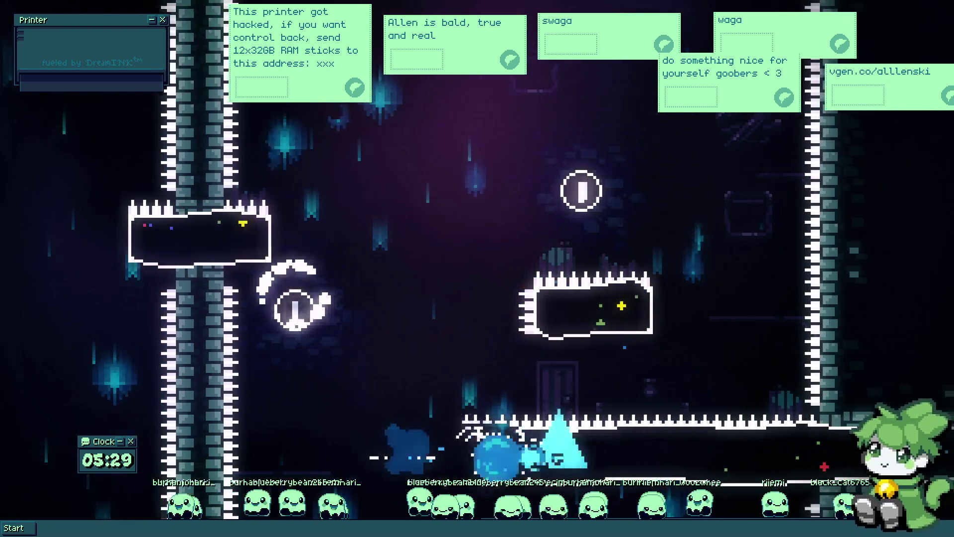
key(Right)
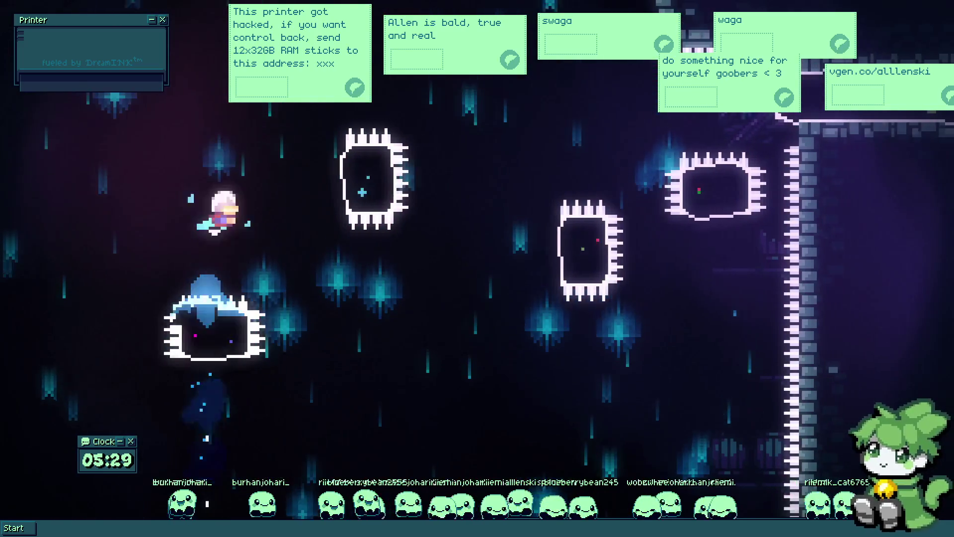
key(Right)
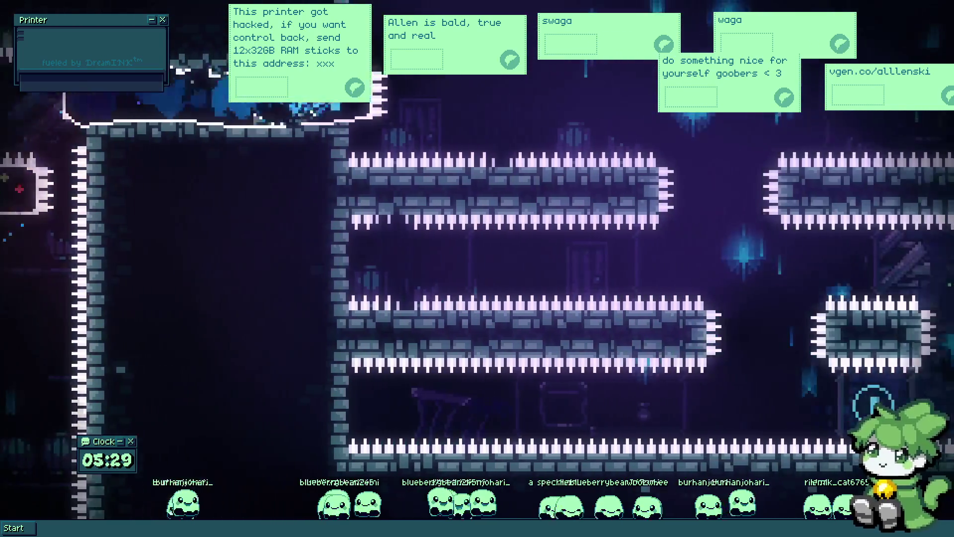
key(x)
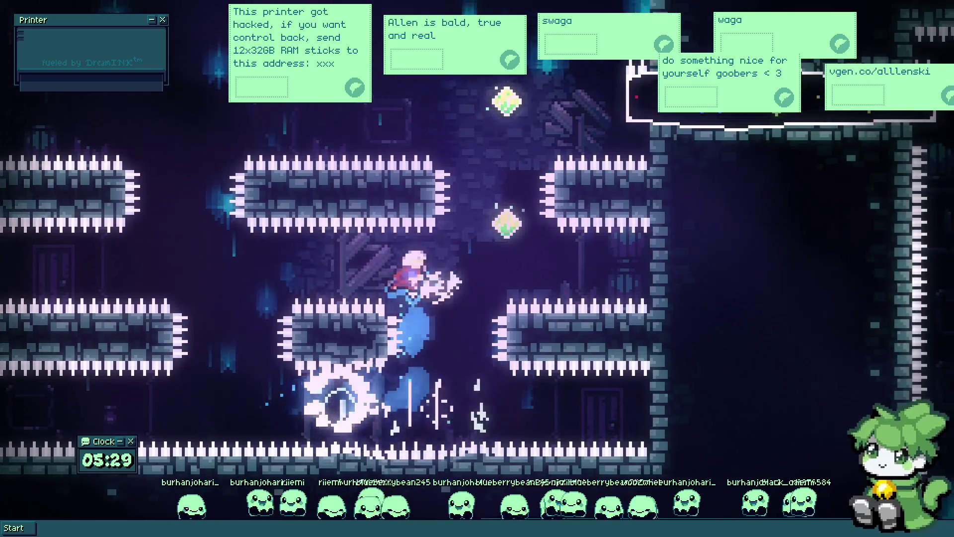
key(x)
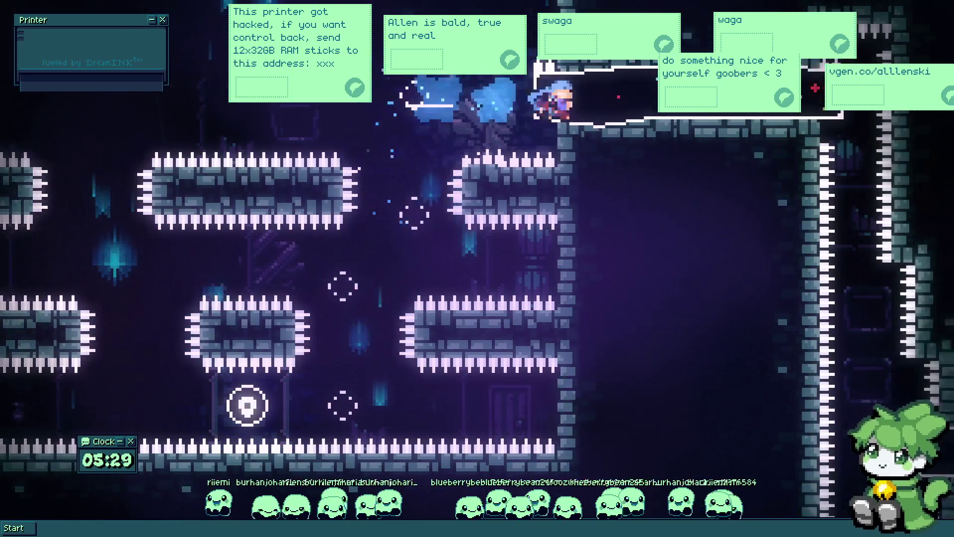
key(Right)
key(x)
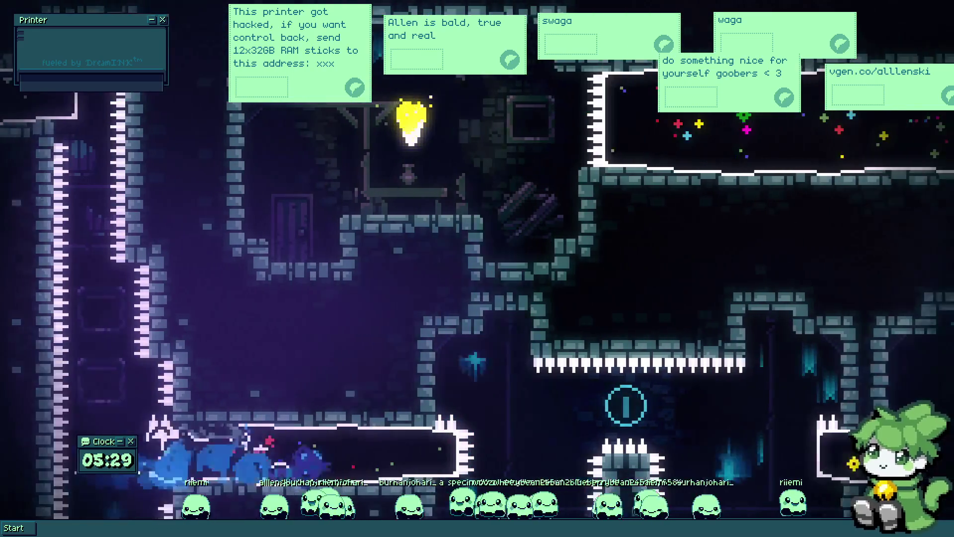
key(Right)
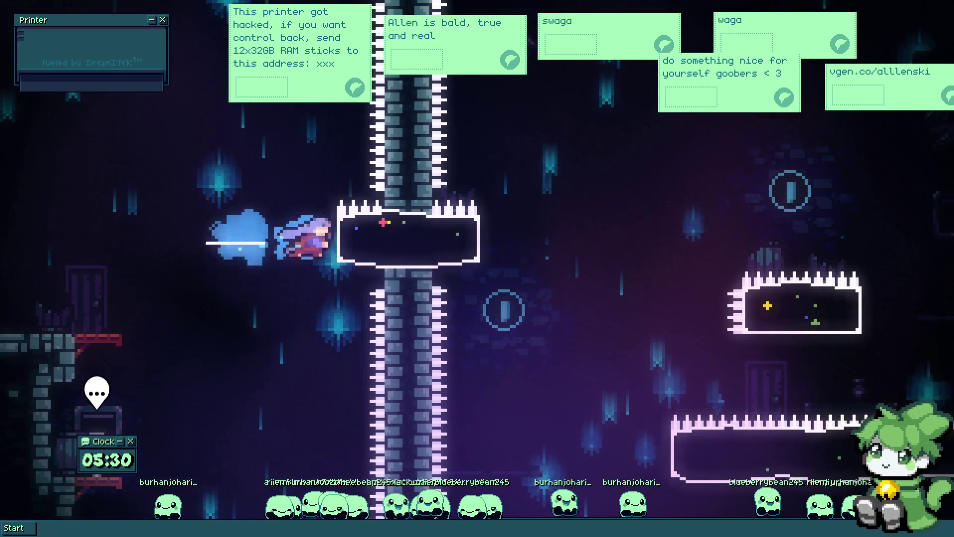
Retry the spiked-block room, dashing right along the floor and up with the green crystals
key(Right)
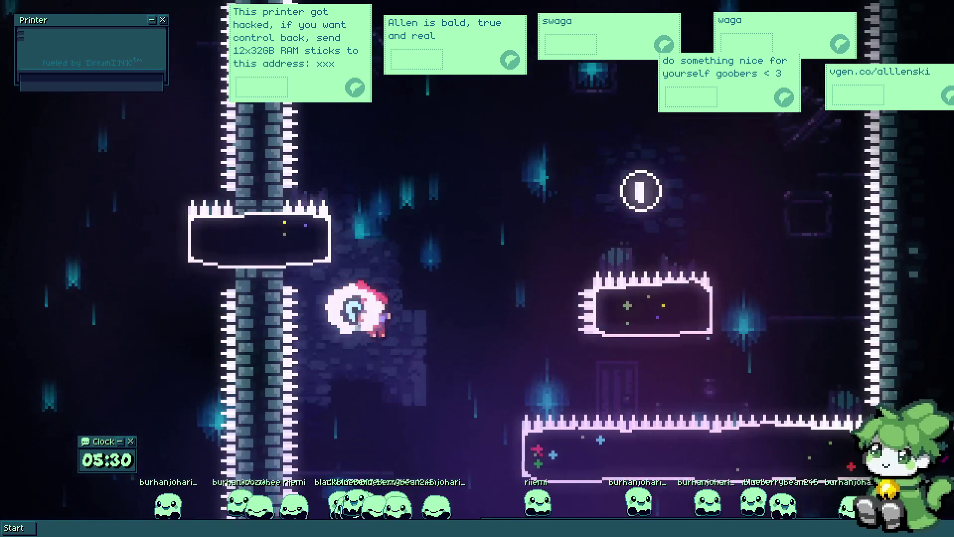
key(Right)
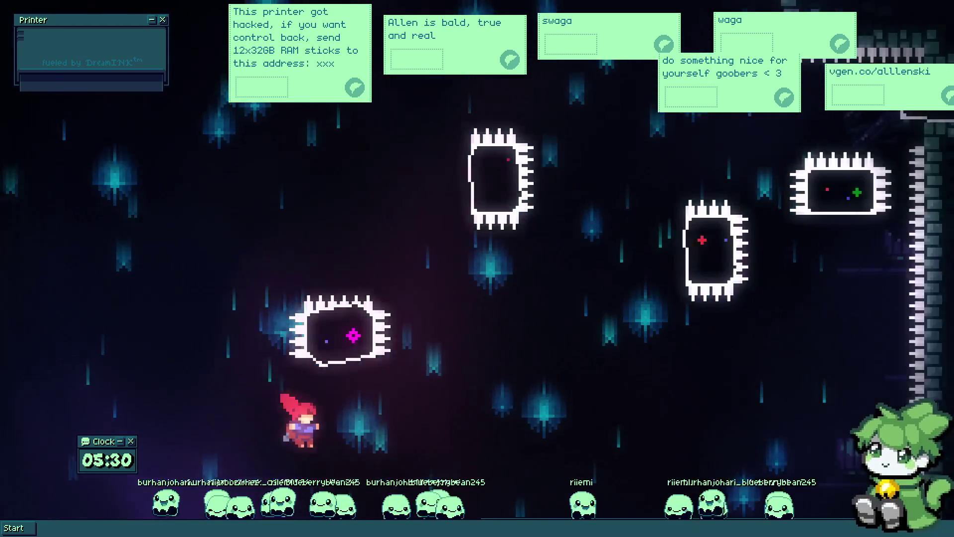
key(Right)
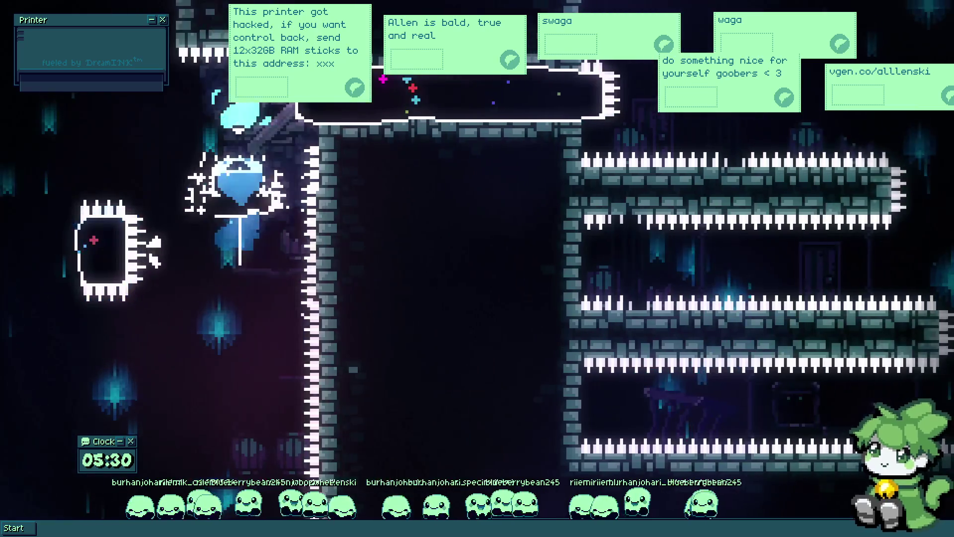
key(Right)
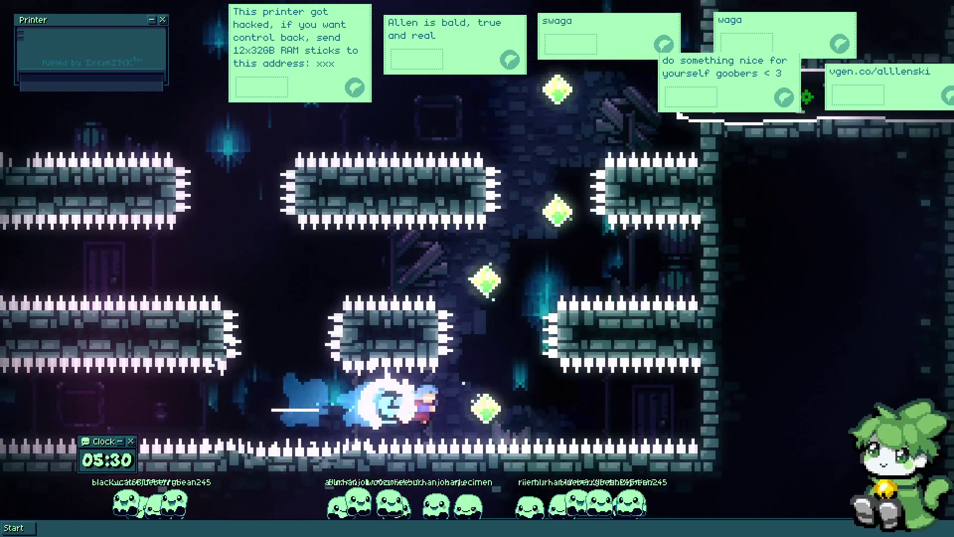
key(Up)
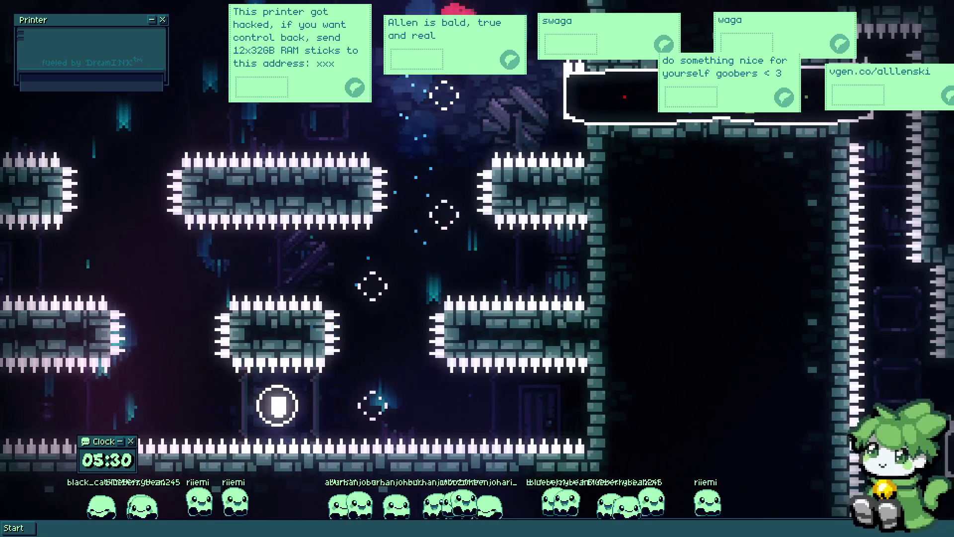
Cross the golden heart room and dash along the upper corridor to the exit
key(Right)
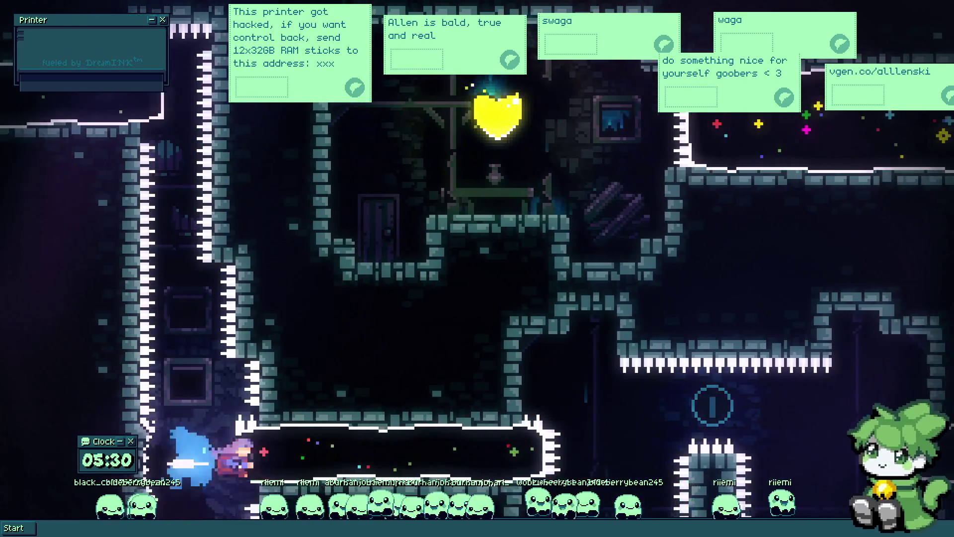
key(Right)
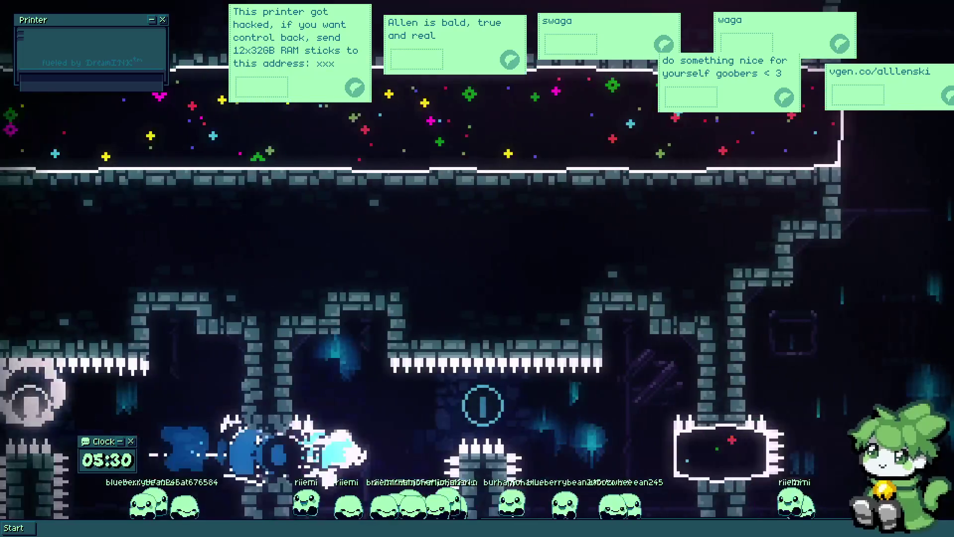
key(Right)
key(c)
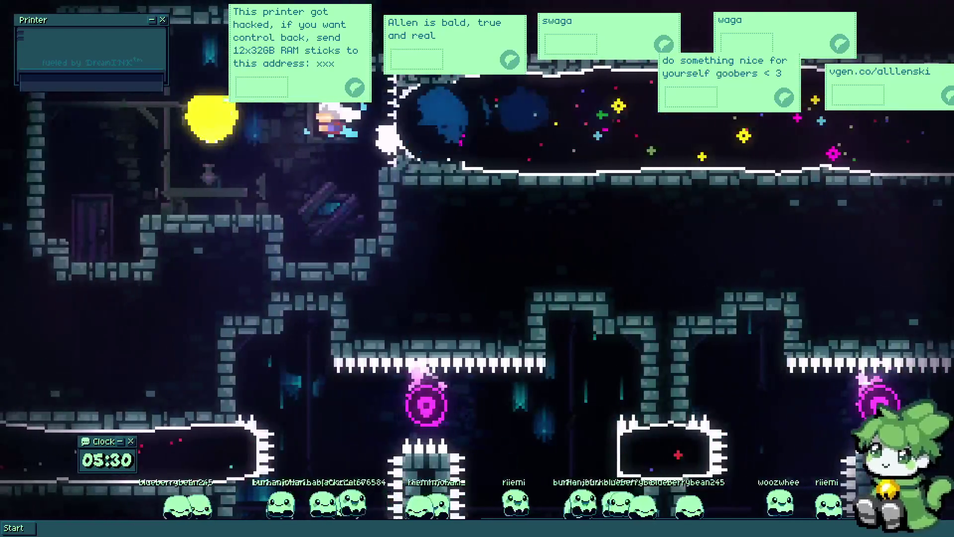
key(x)
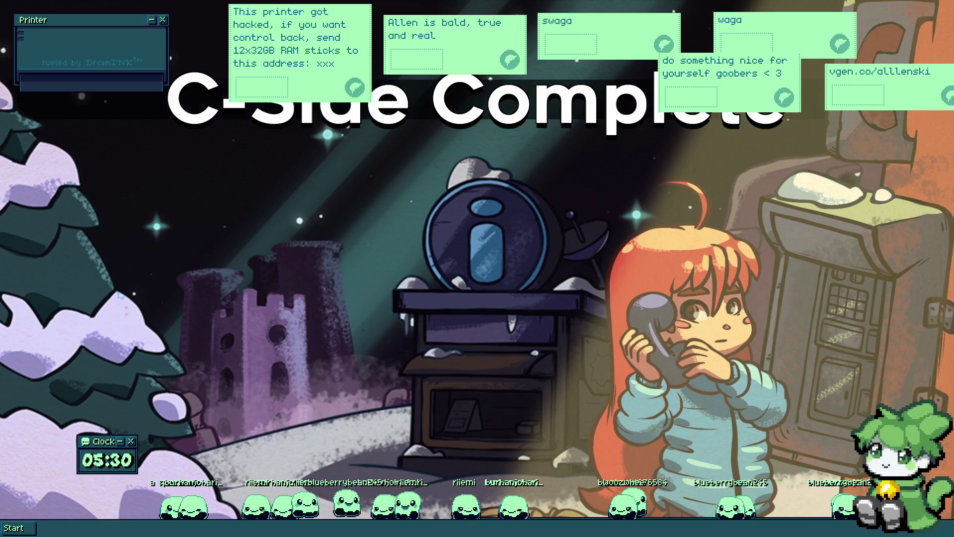
Dismiss the C-Side Complete screen, check the castle chapter's sides and close its card
key(c)
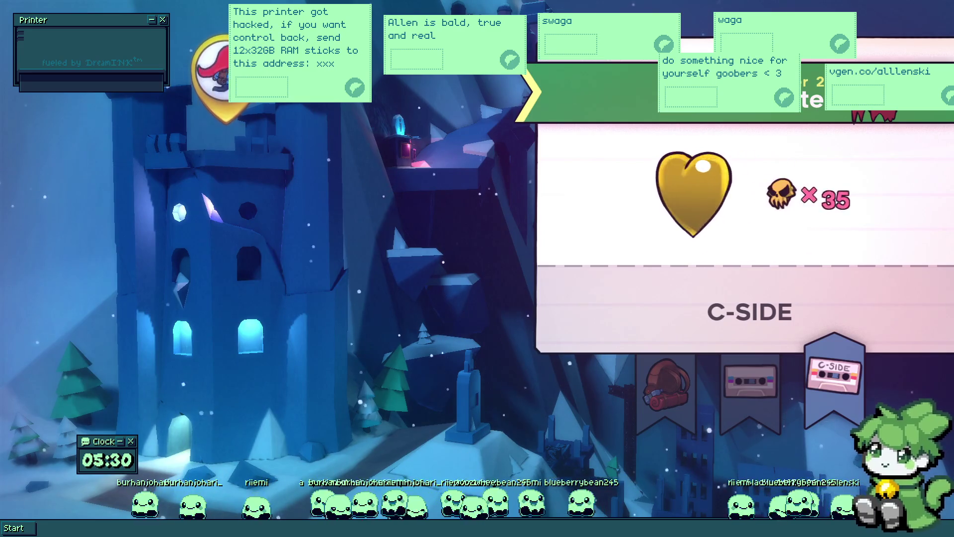
key(Left)
key(Right)
key(Left)
key(Left)
key(x)
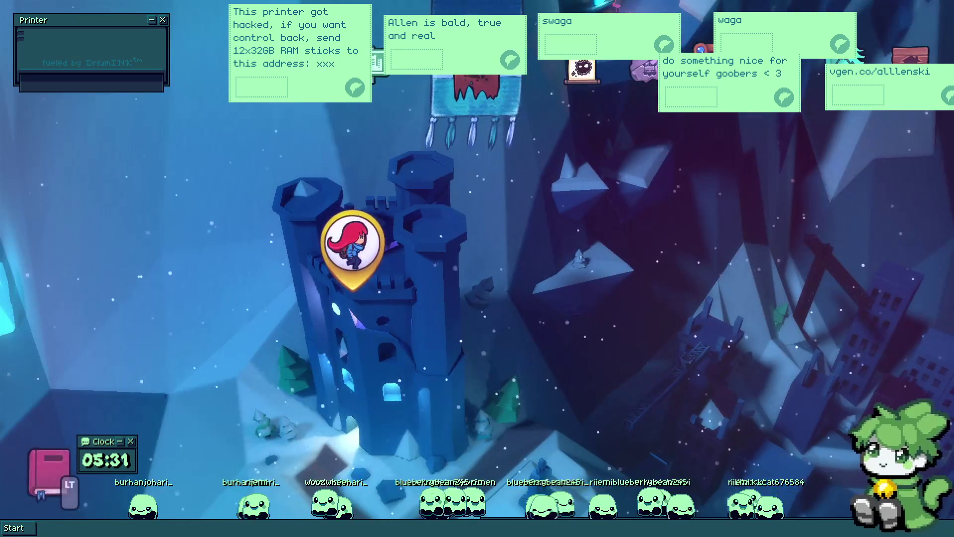
Select the hotel chapter, switch its card to C-SIDE and start the level
key(Right)
key(c)
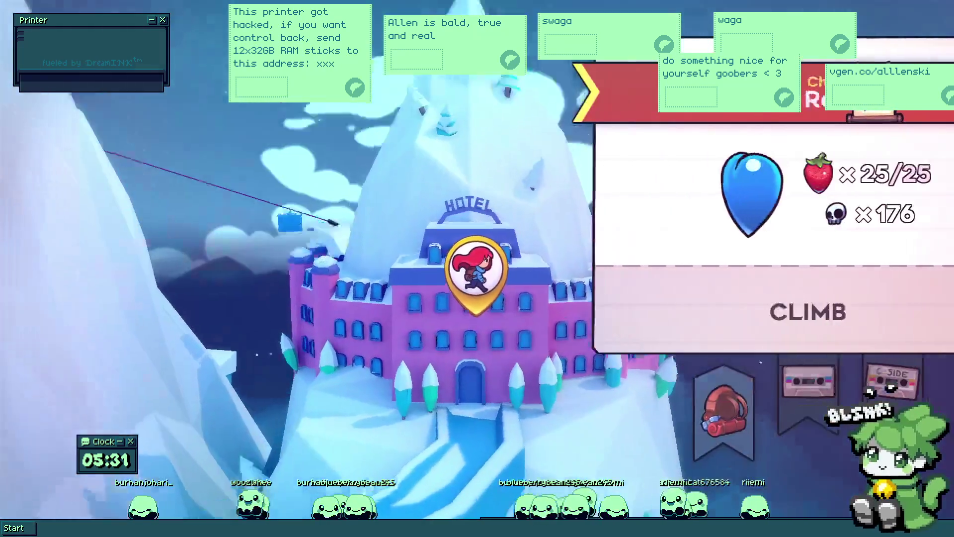
key(Right)
key(Right)
key(c)
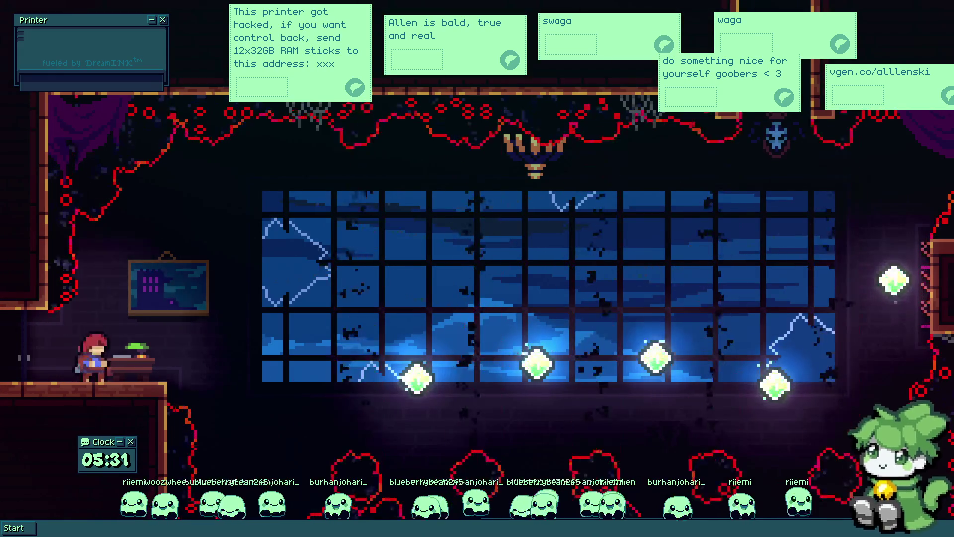
key(Left)
key(Right)
key(c)
key(x)
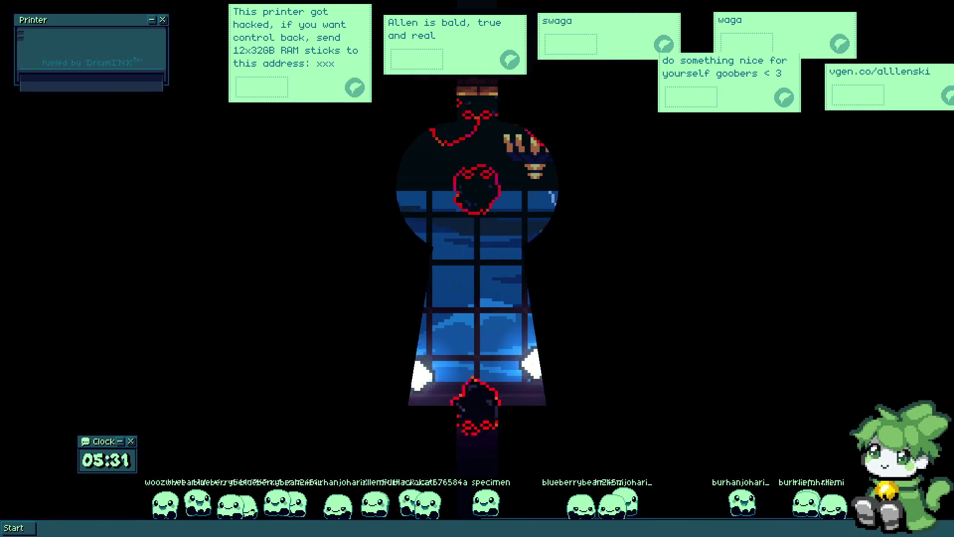
key(c)
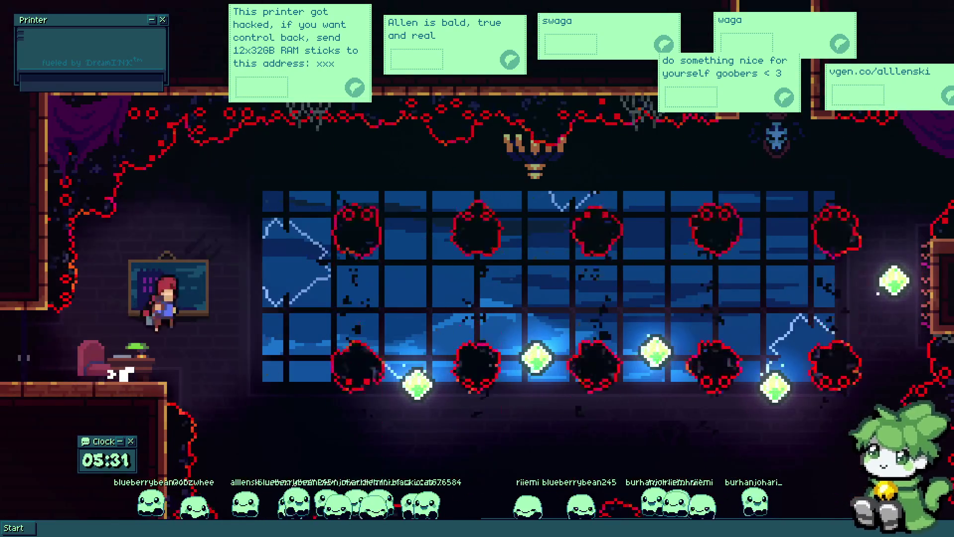
key(x)
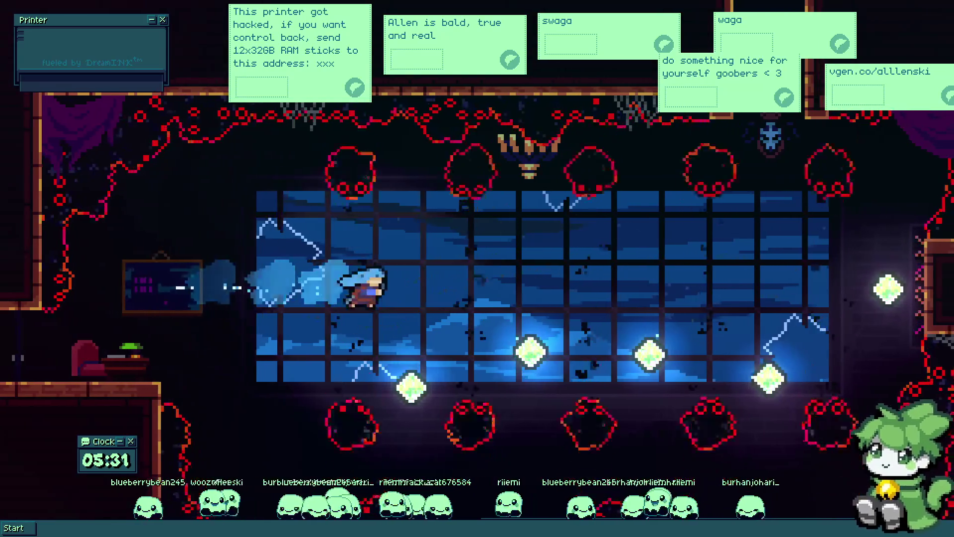
key(x)
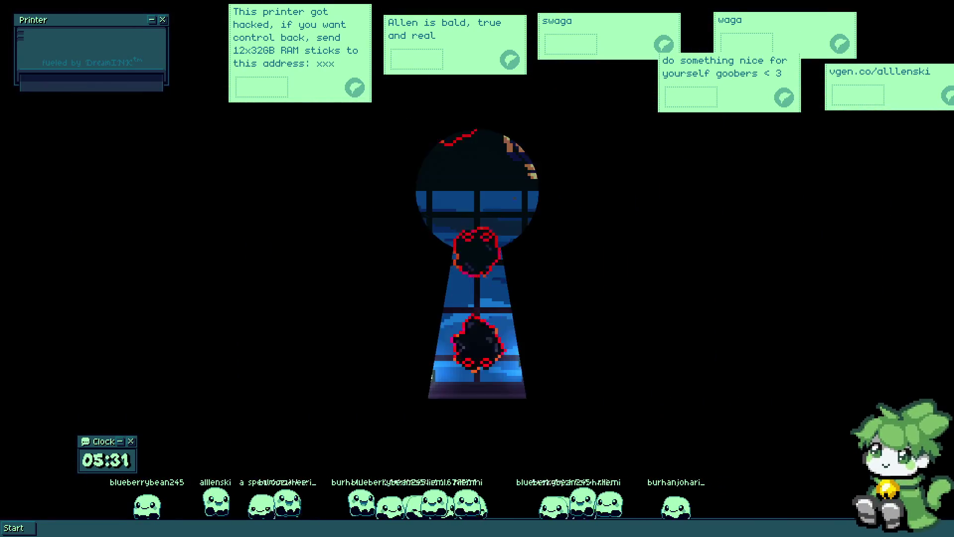
key(x)
key(x)
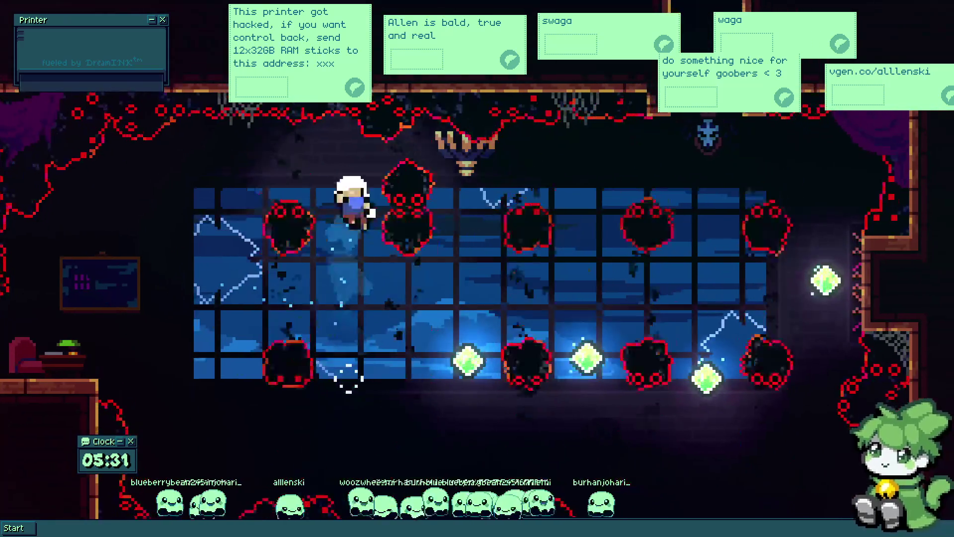
key(x)
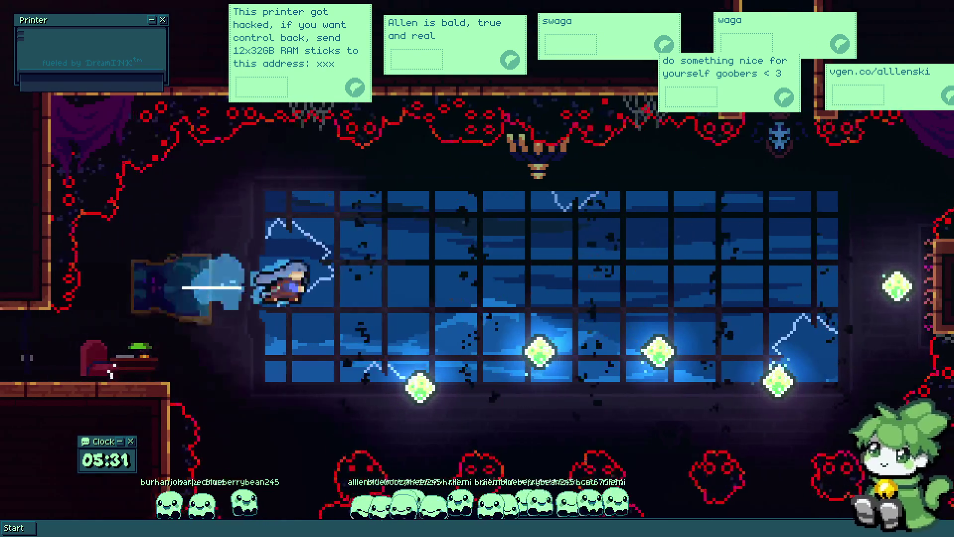
key(x)
key(x)
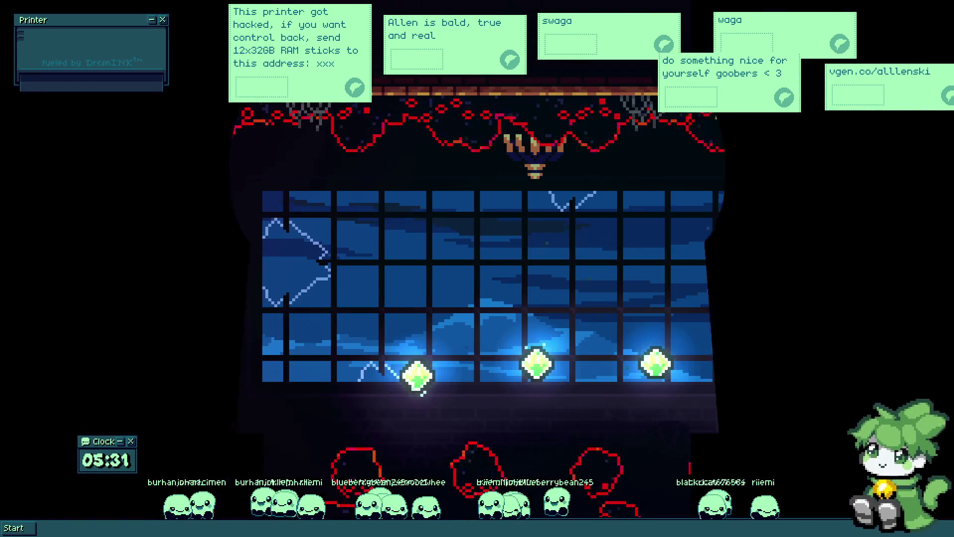
key(x)
key(x)
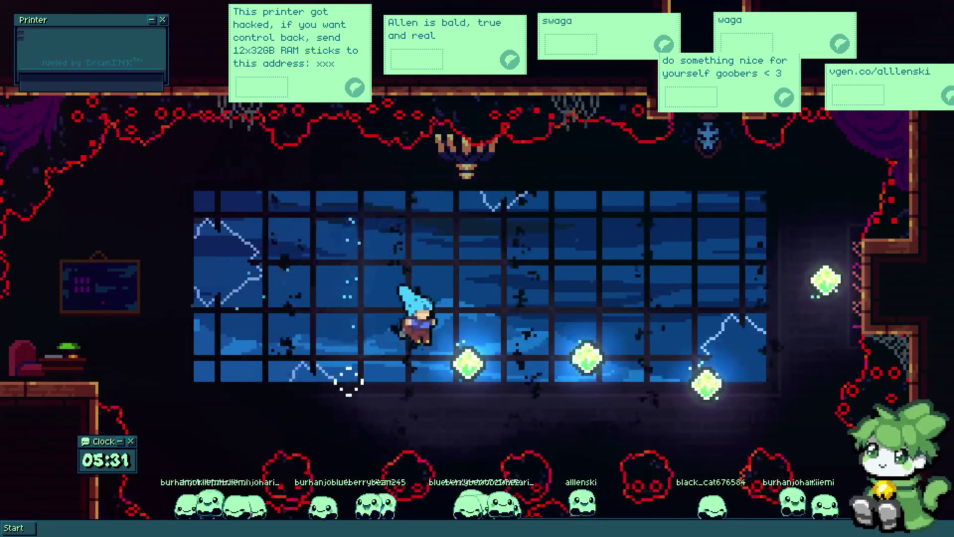
key(x)
key(x)
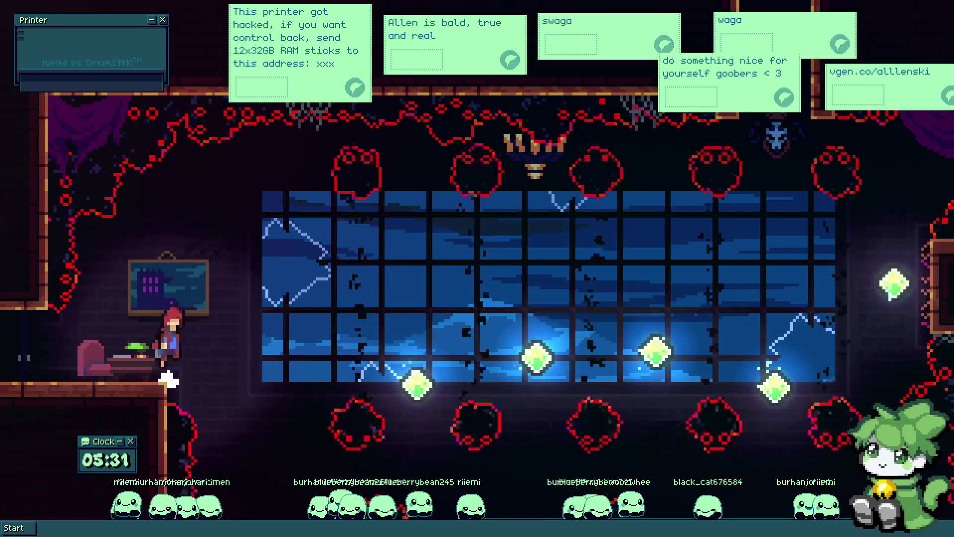
key(c)
key(x)
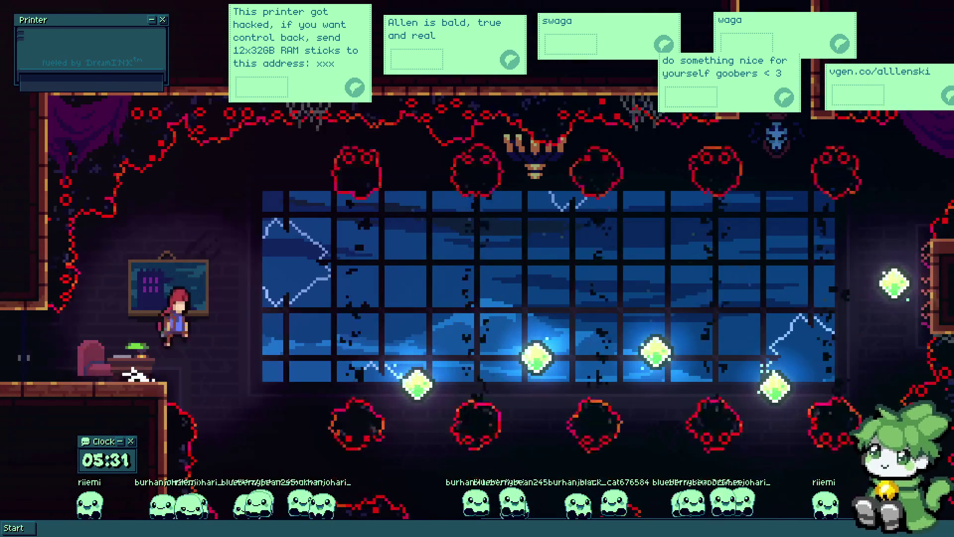
key(c)
key(x)
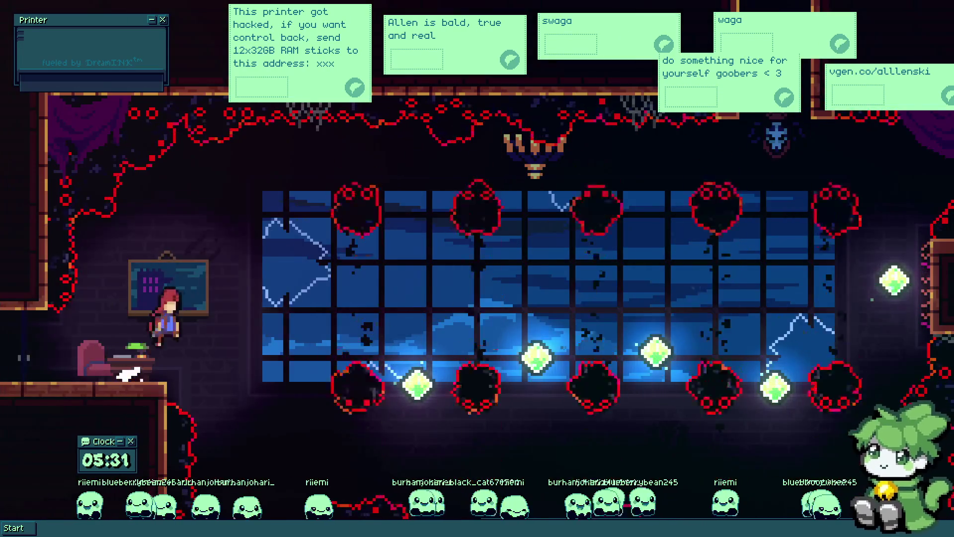
key(x)
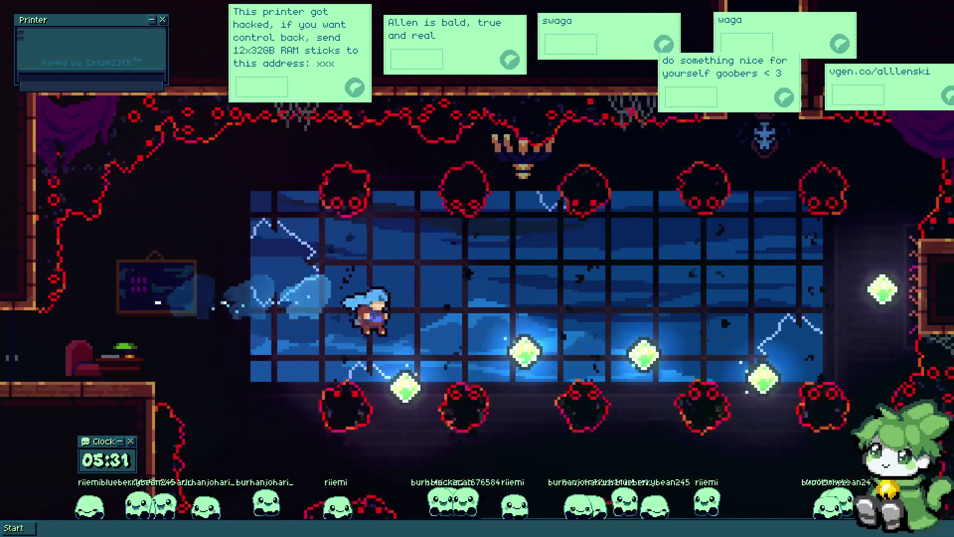
key(c)
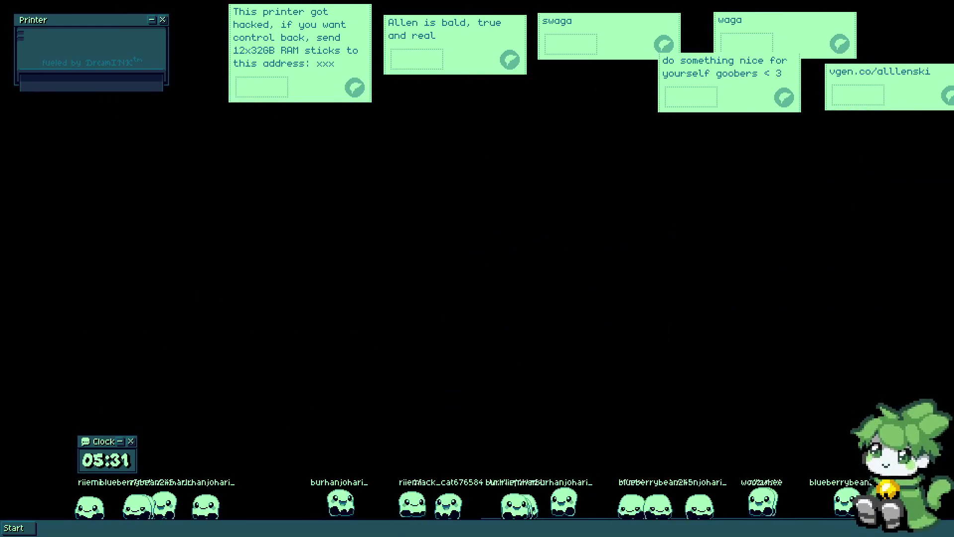
key(x)
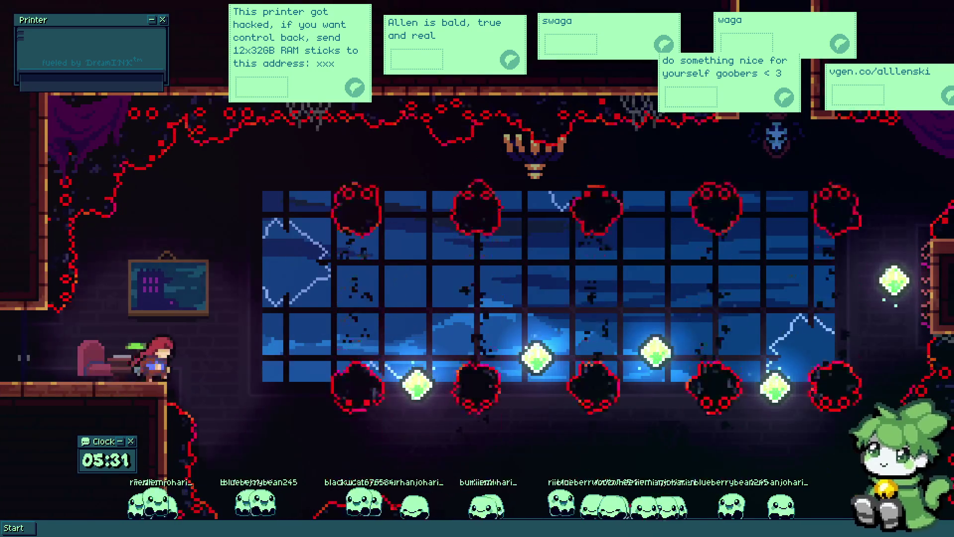
key(x)
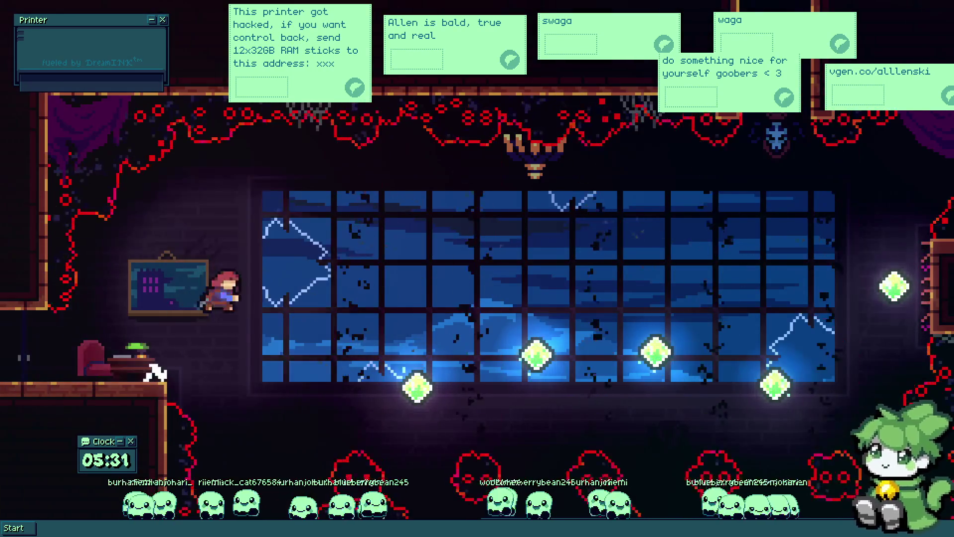
key(Right)
key(x)
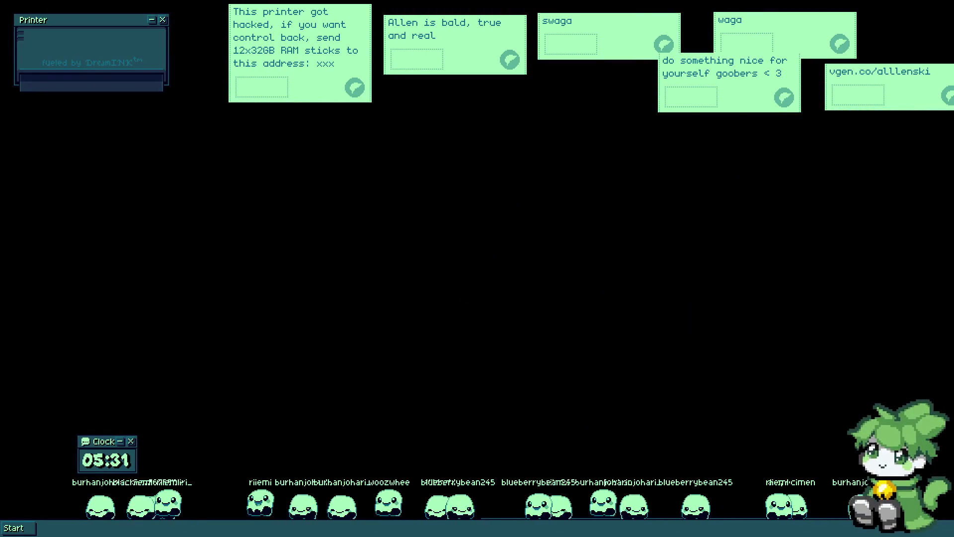
key(Right)
key(x)
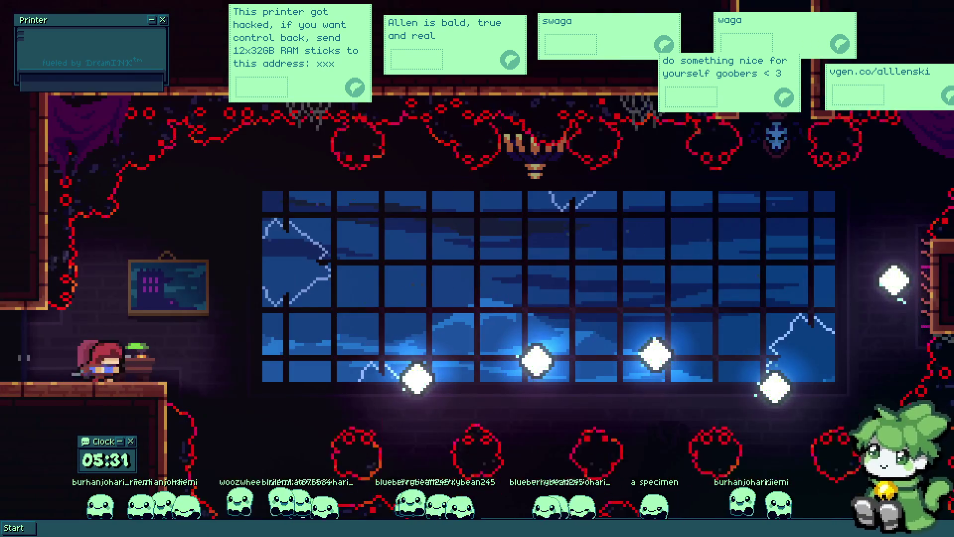
Drop from the desk, climb the window's left side, then dash down-right and across
key(Right)
key(x)
key(x)
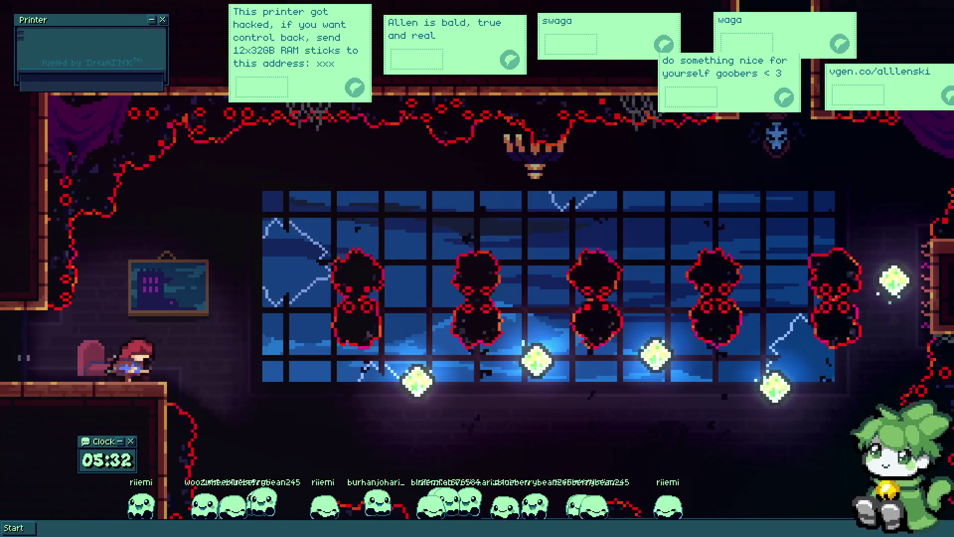
key(Right)
key(c)
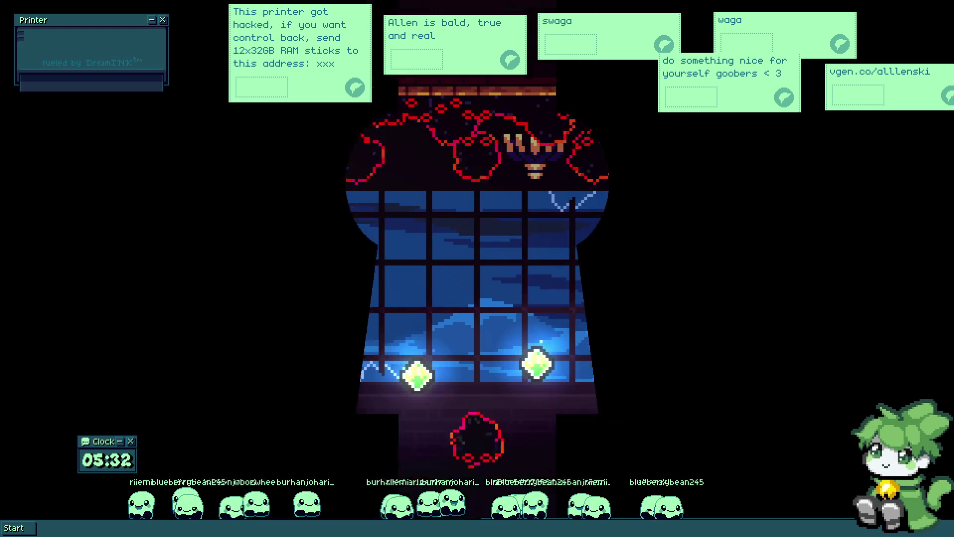
key(c)
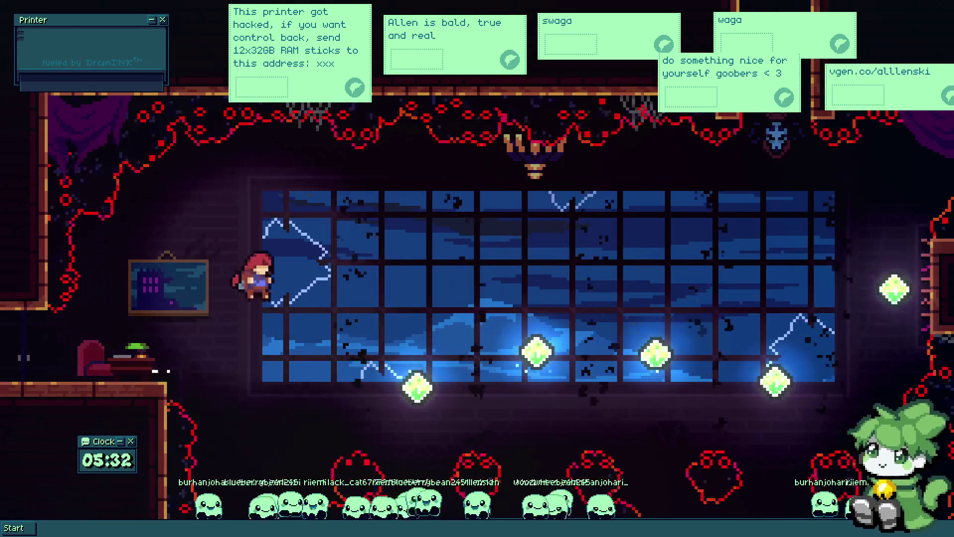
key(x)
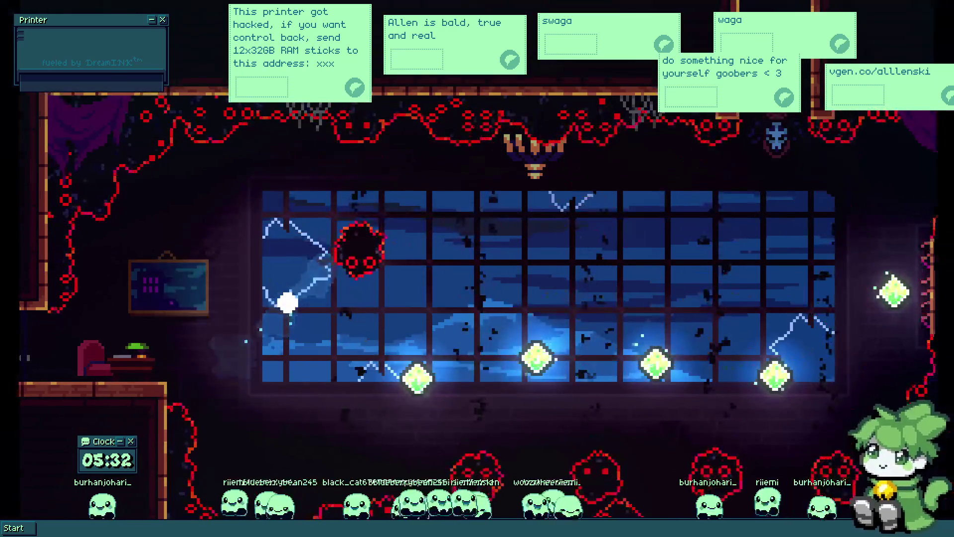
key(x)
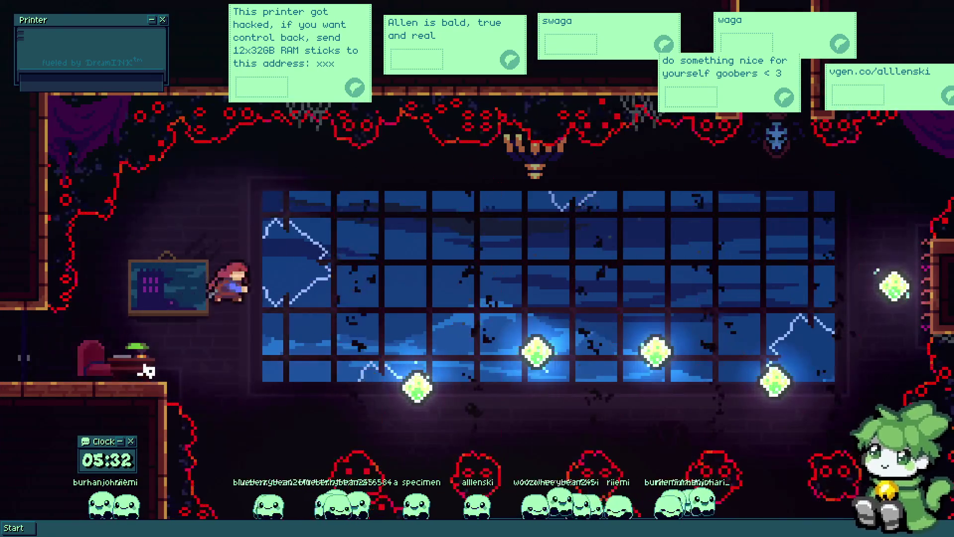
Retry by dashing right and up-right off the desk across the window, dying to a dust bunny
key(x)
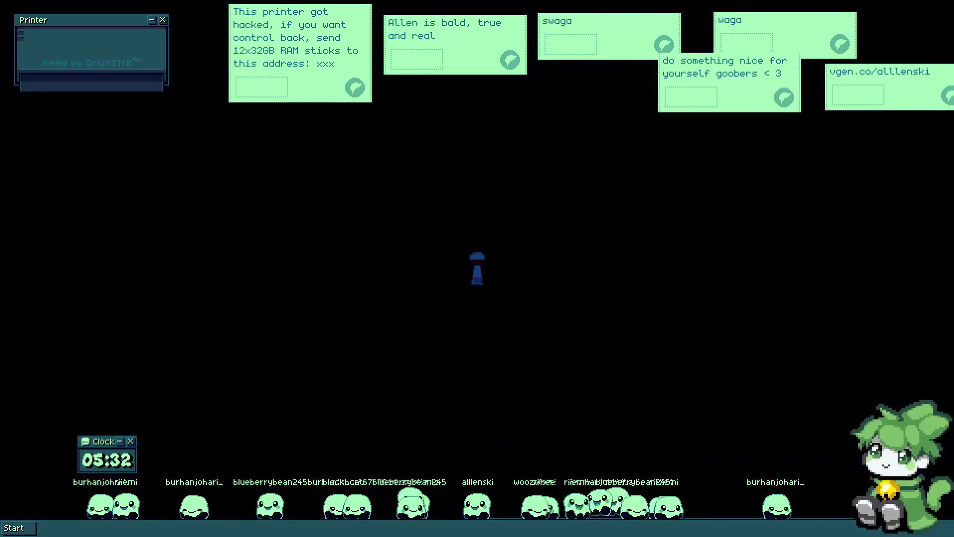
key(x)
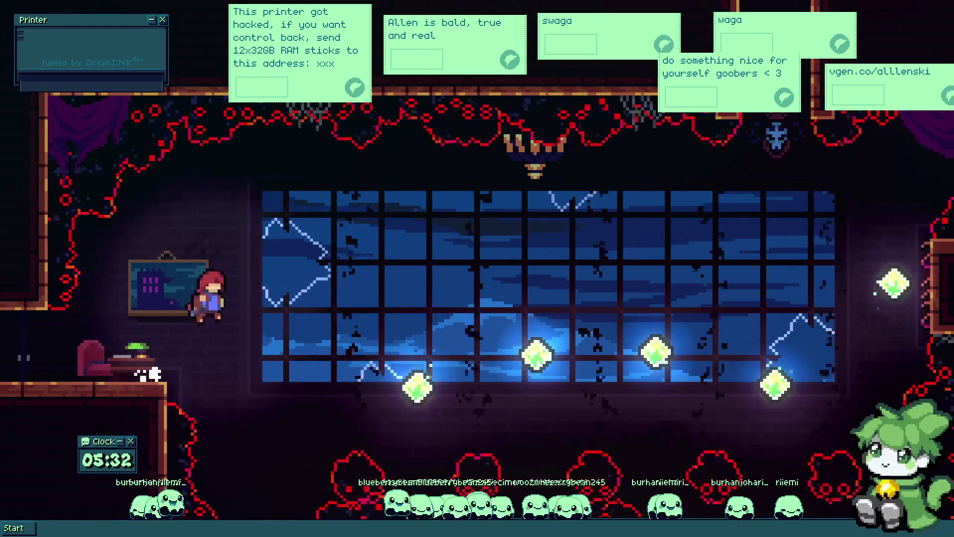
key(x)
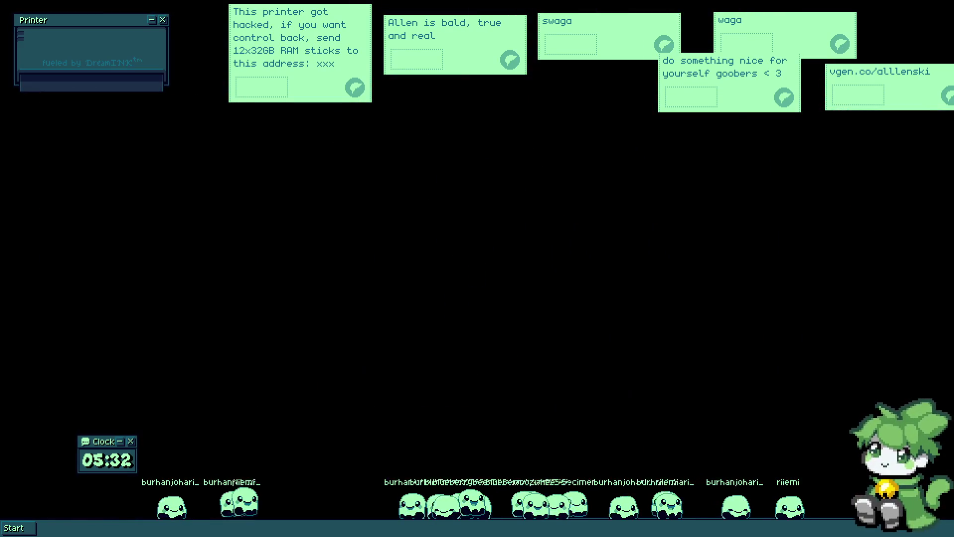
key(x)
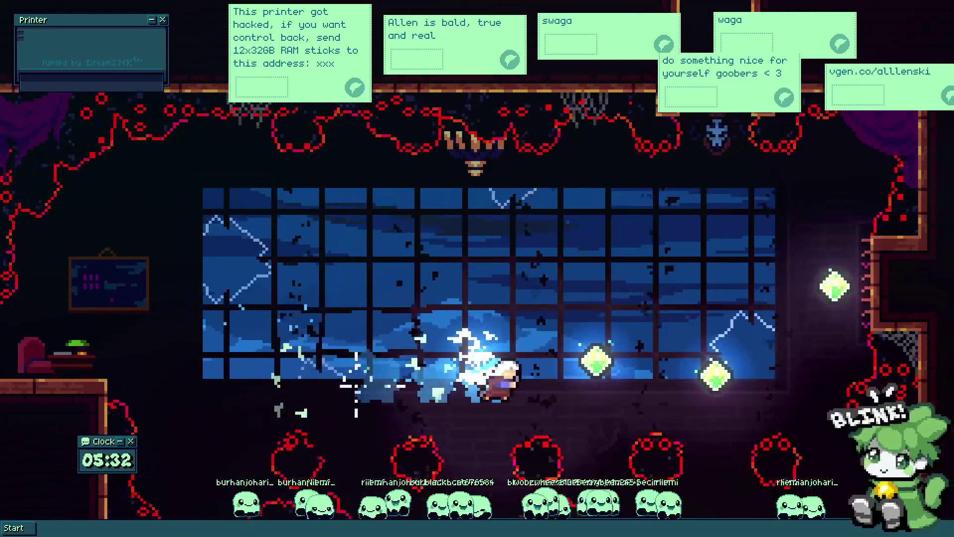
key(x)
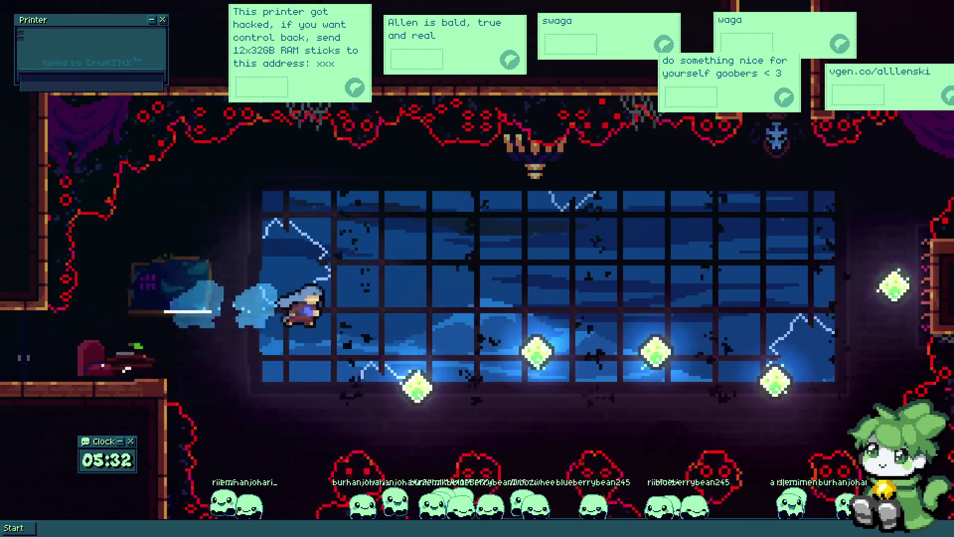
key(x)
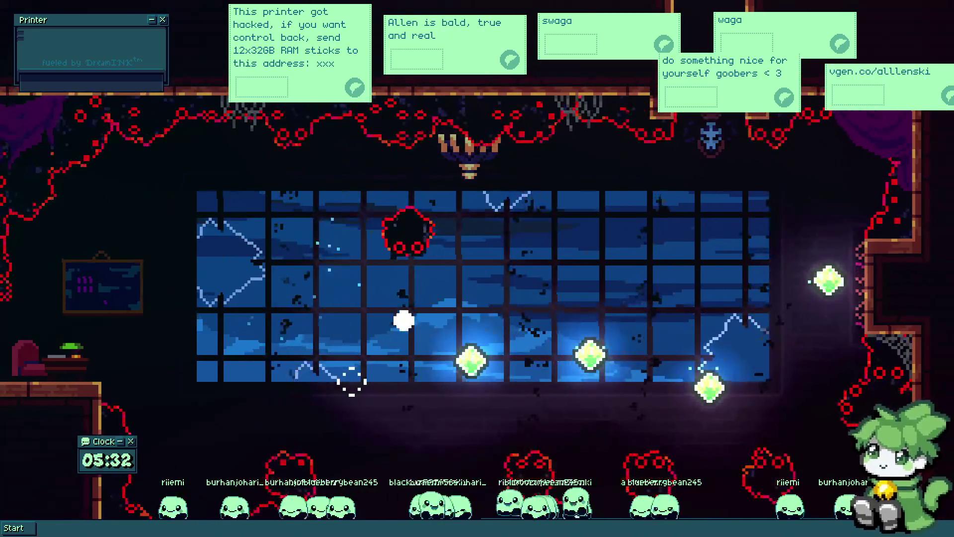
key(x)
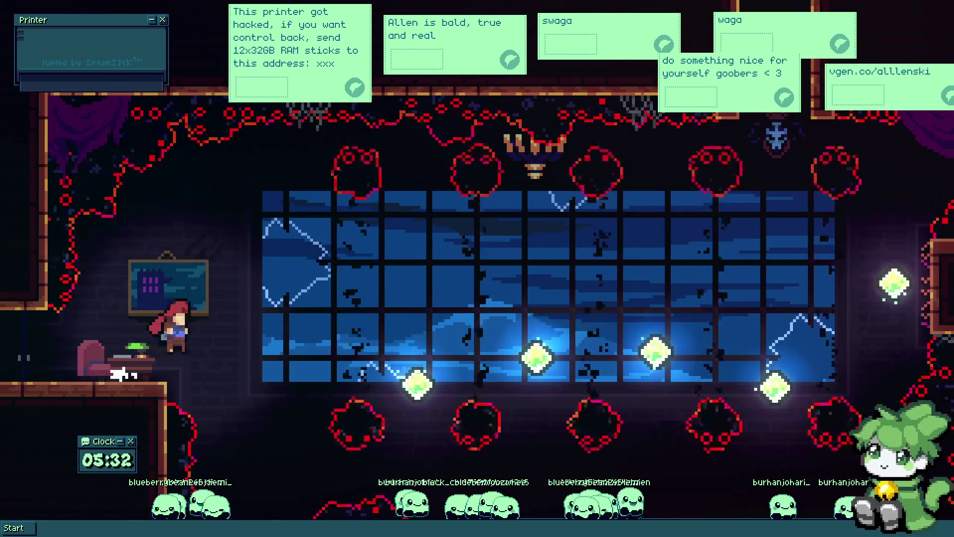
key(Right)
key(x)
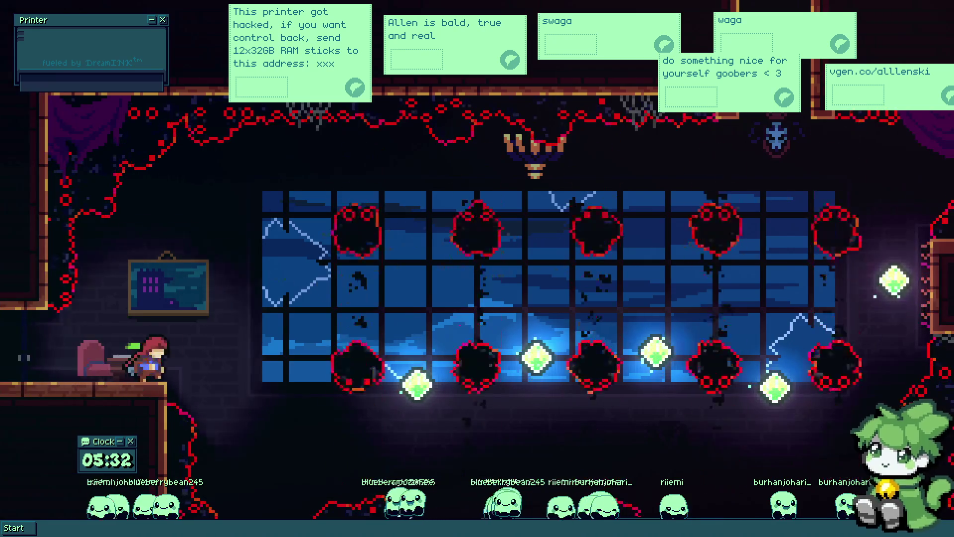
Grab the low crystal and dash upward, then up-right past the top row of dust bunnies
key(Up)
key(x)
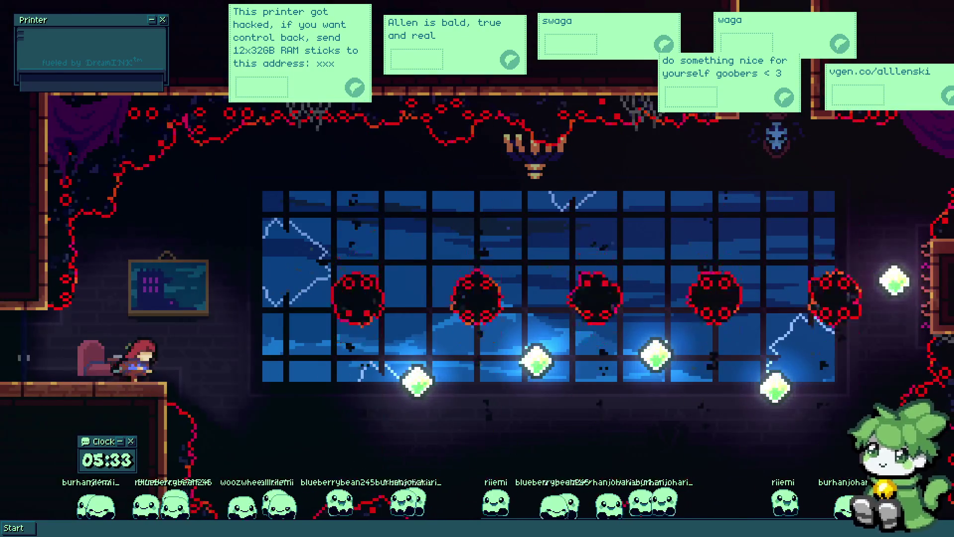
key(Up)
key(x)
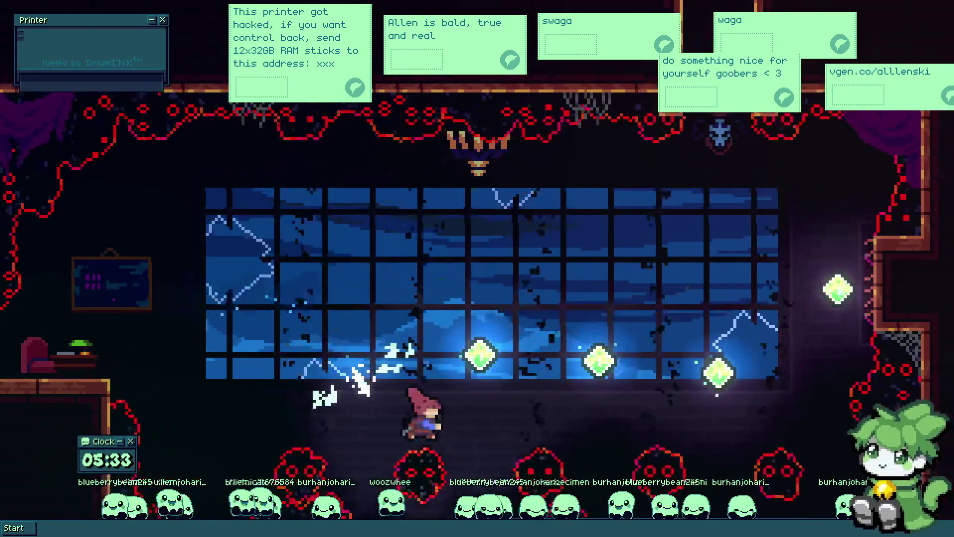
key(Up)
key(x)
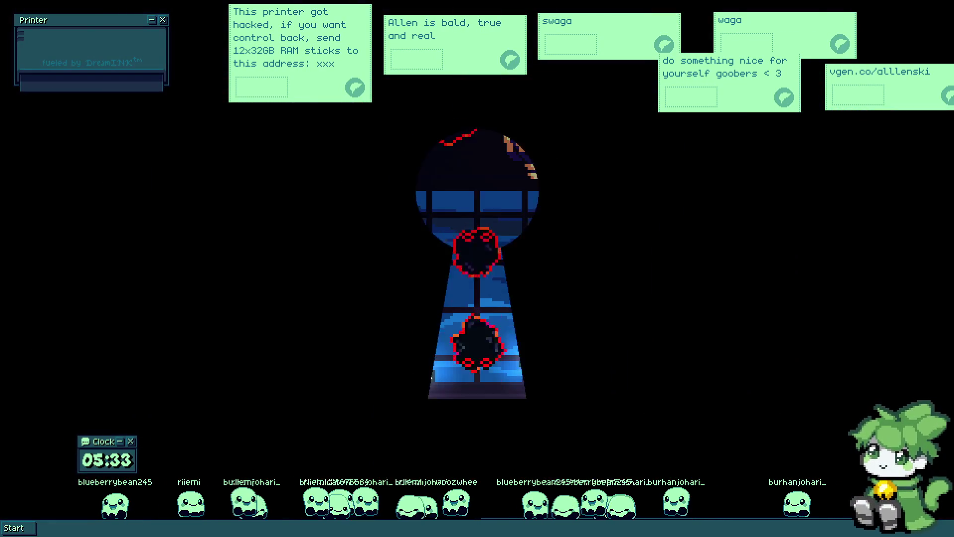
key(x)
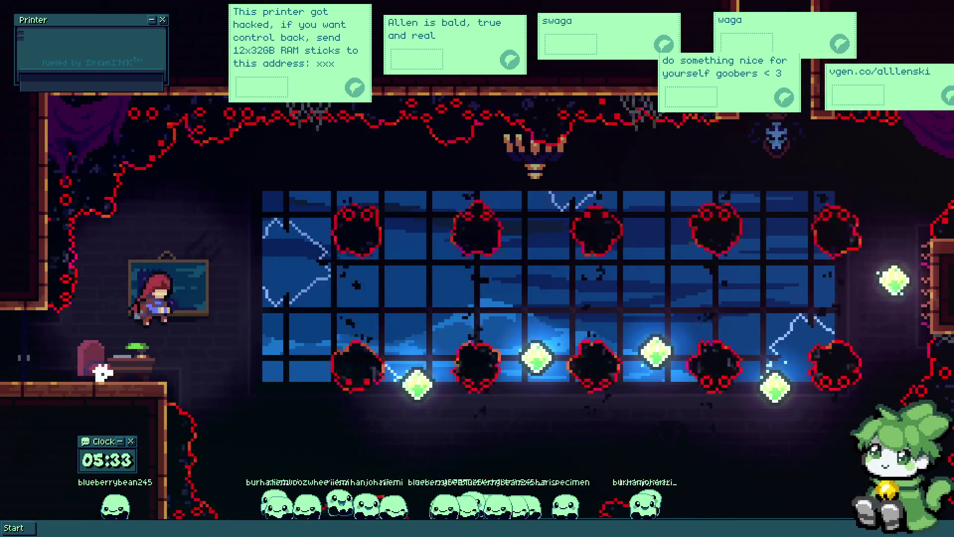
From the respawn spot, dash right through the window crystals and up past the dust bunnies
key(Right)
key(x)
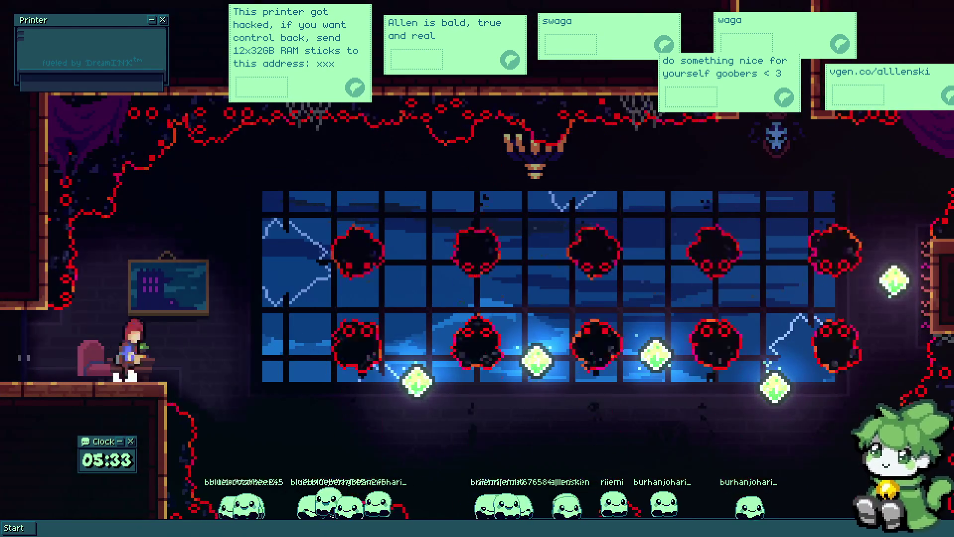
key(Up)
key(x)
key(Up)
key(x)
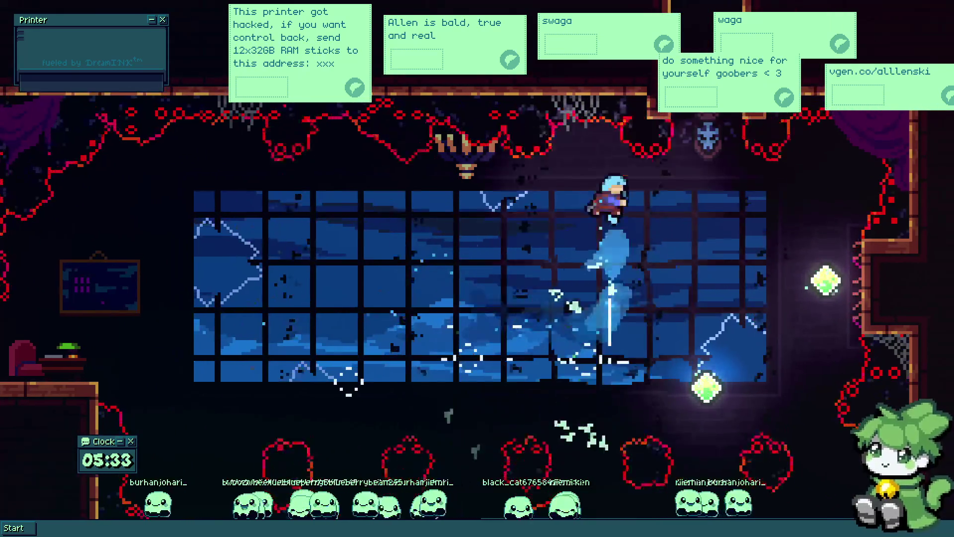
key(Up)
key(x)
key(Right)
key(x)
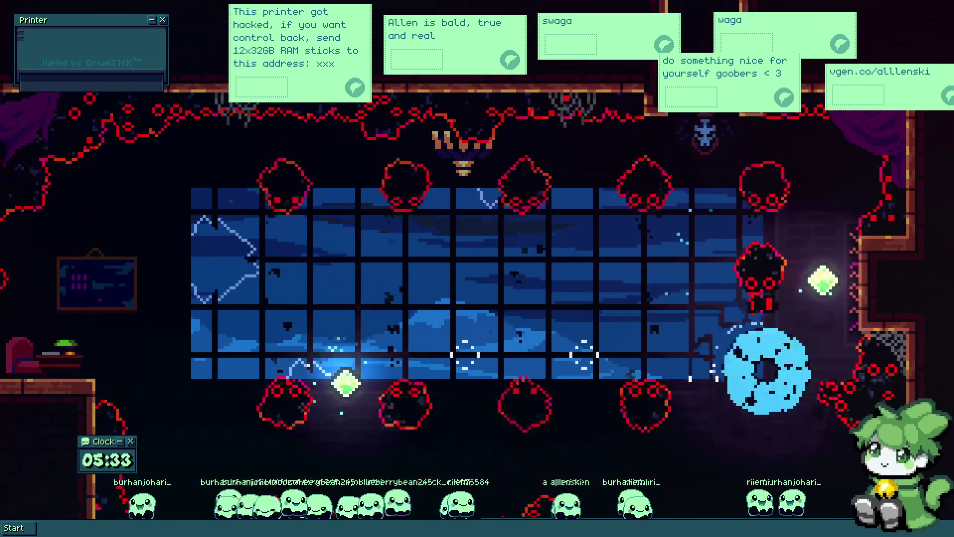
Dash right picking up crystals, then chain up-right dashes across the window
key(Right)
key(x)
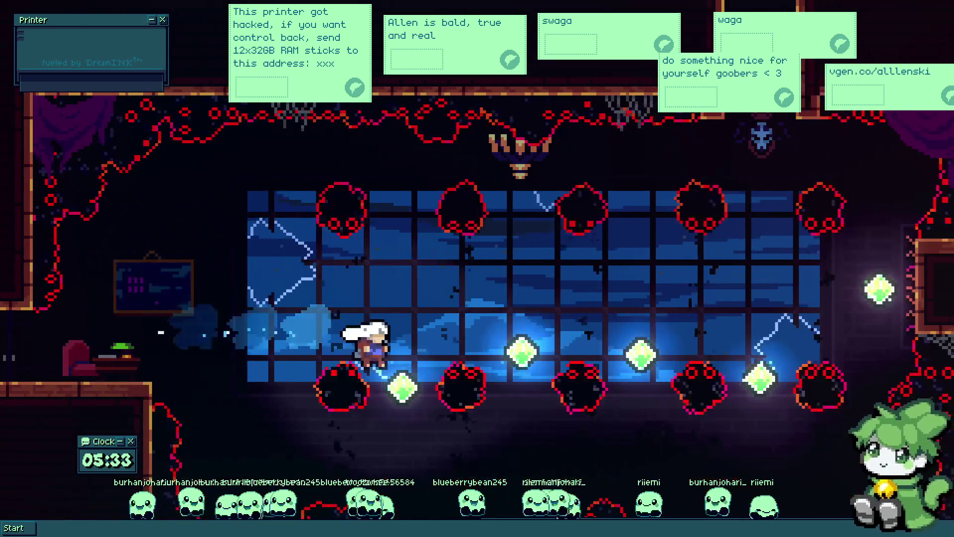
key(Up)
key(x)
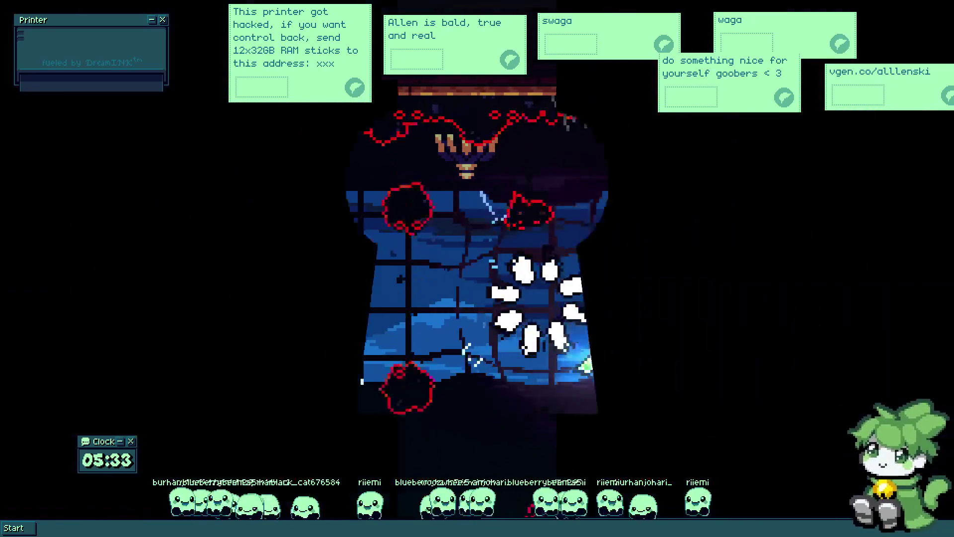
key(Up)
key(x)
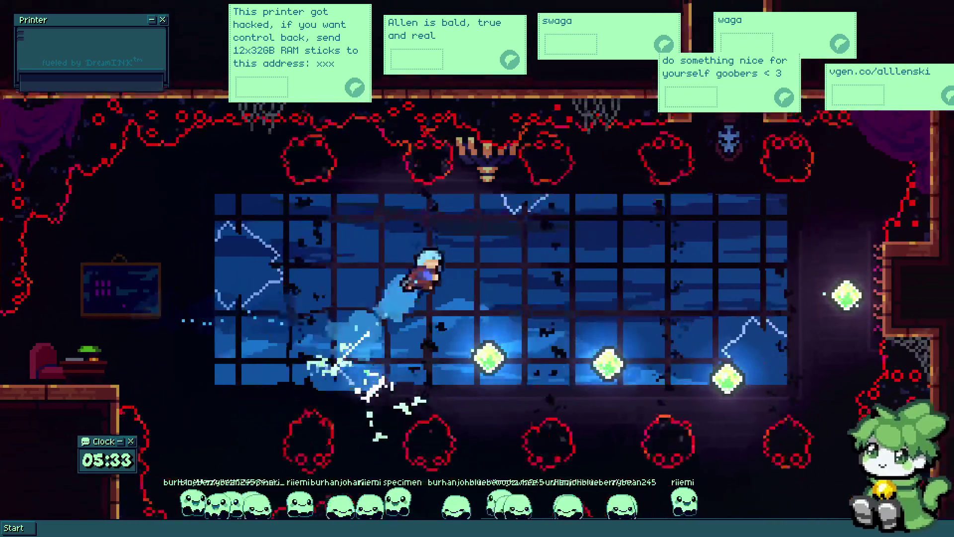
key(Up)
key(x)
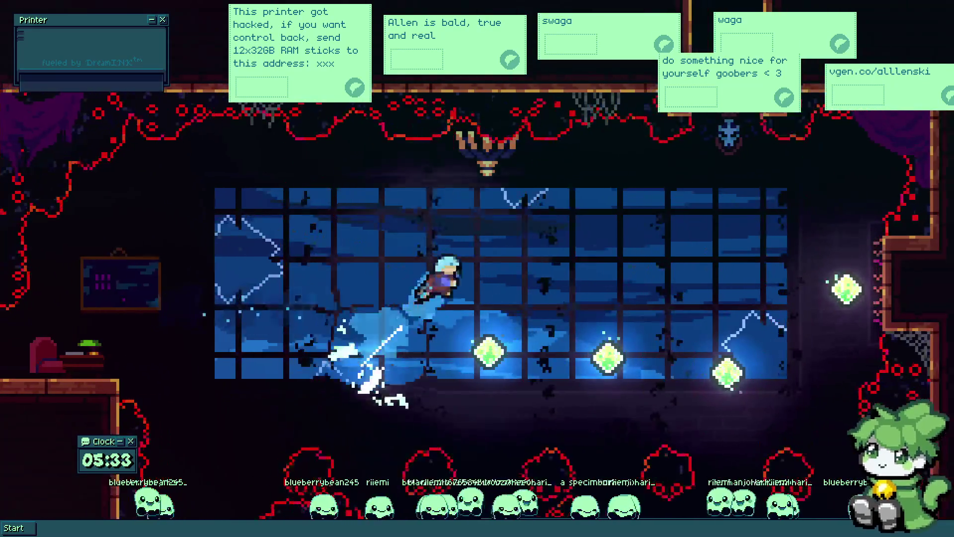
Chain dashes rightward through the three crystals toward the room's top right
key(x)
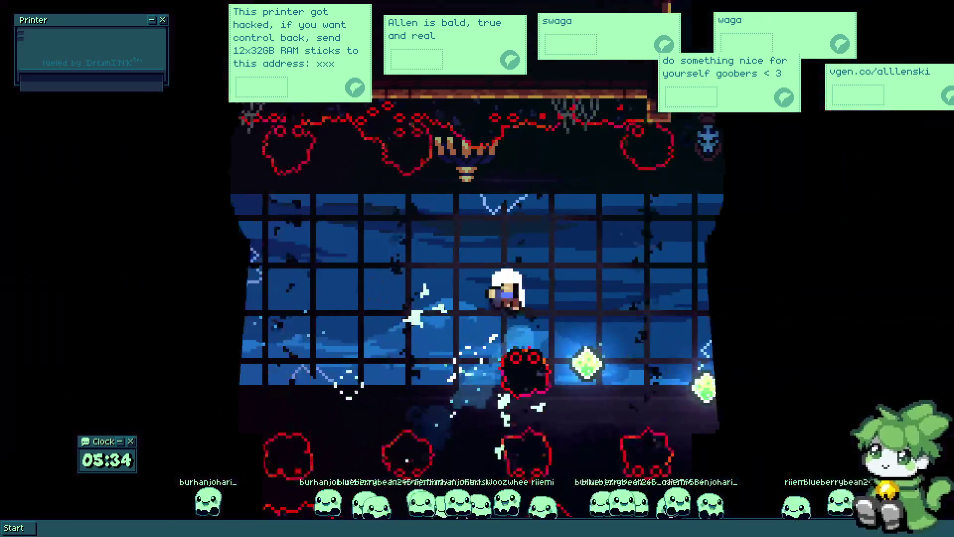
key(x)
key(x)
key(x)
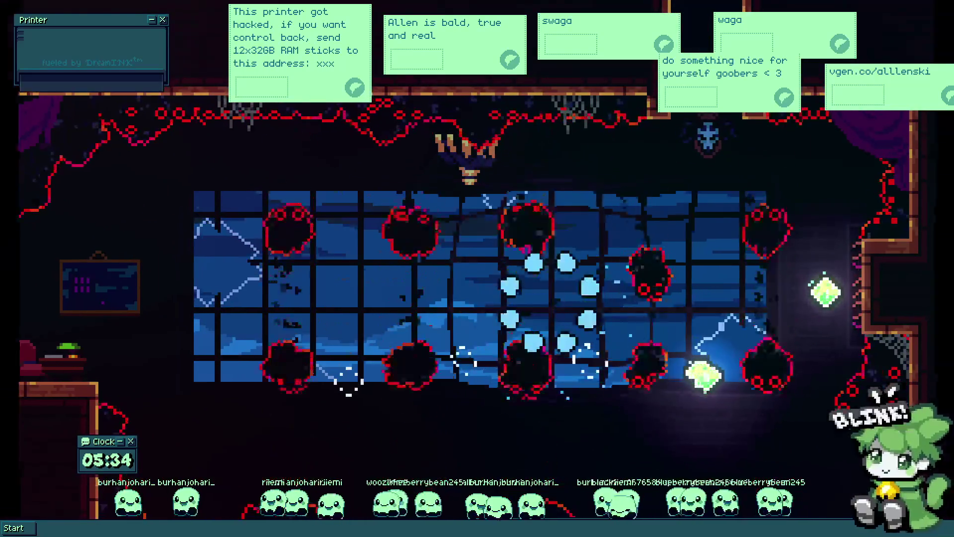
key(x)
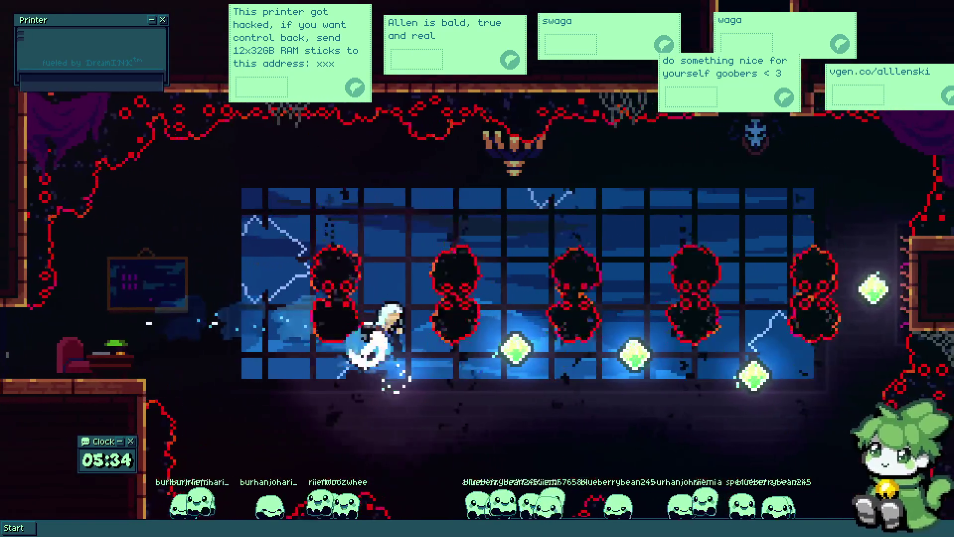
key(x)
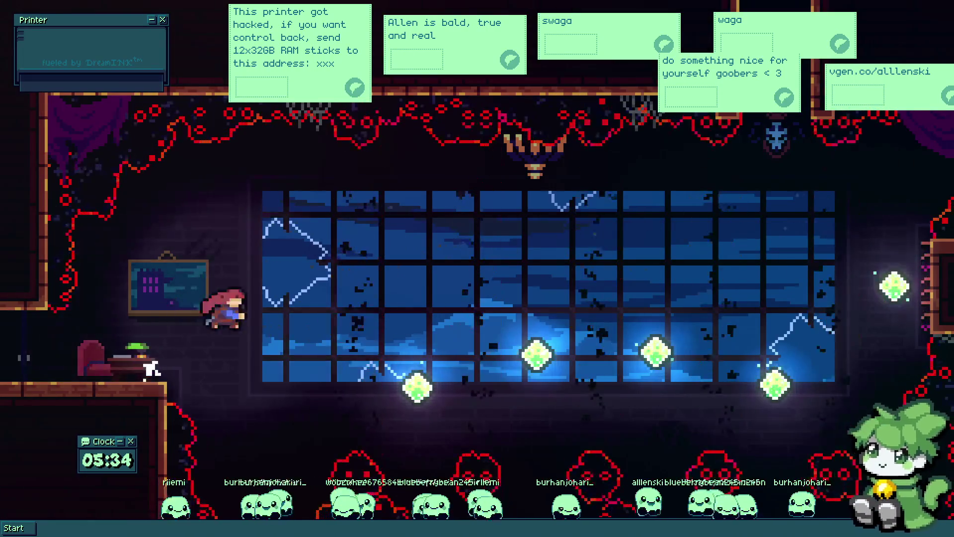
key(x)
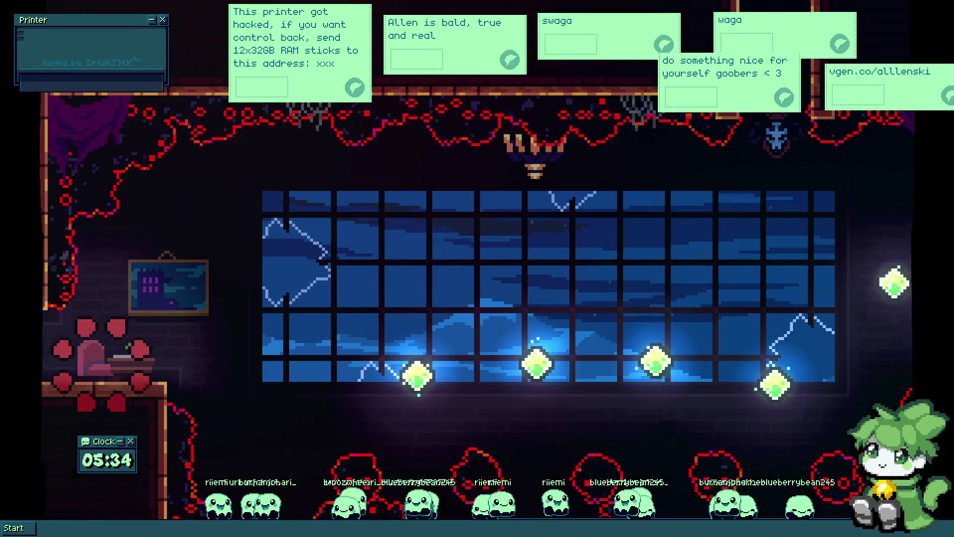
key(x)
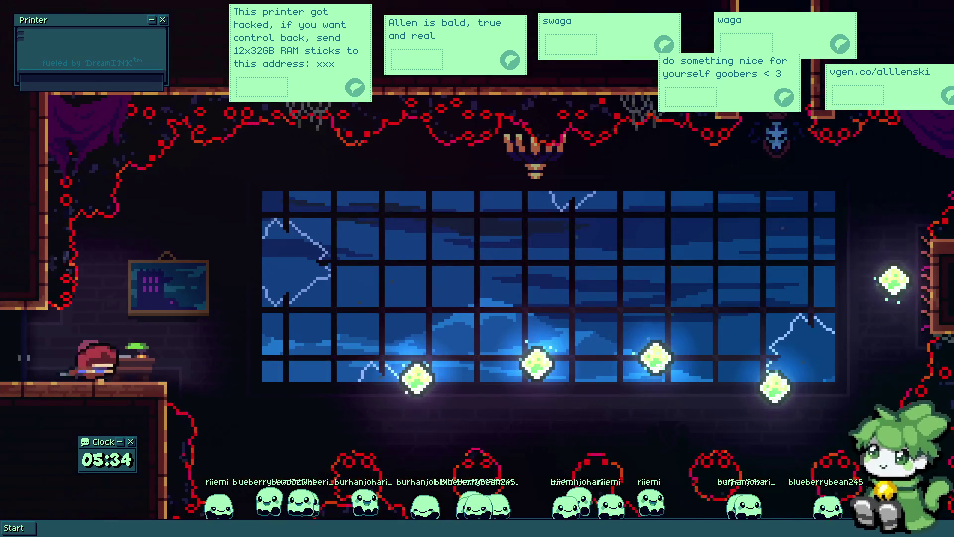
Keep retrying the crossing with right and up-right dashes past the dust bunnies
key(x)
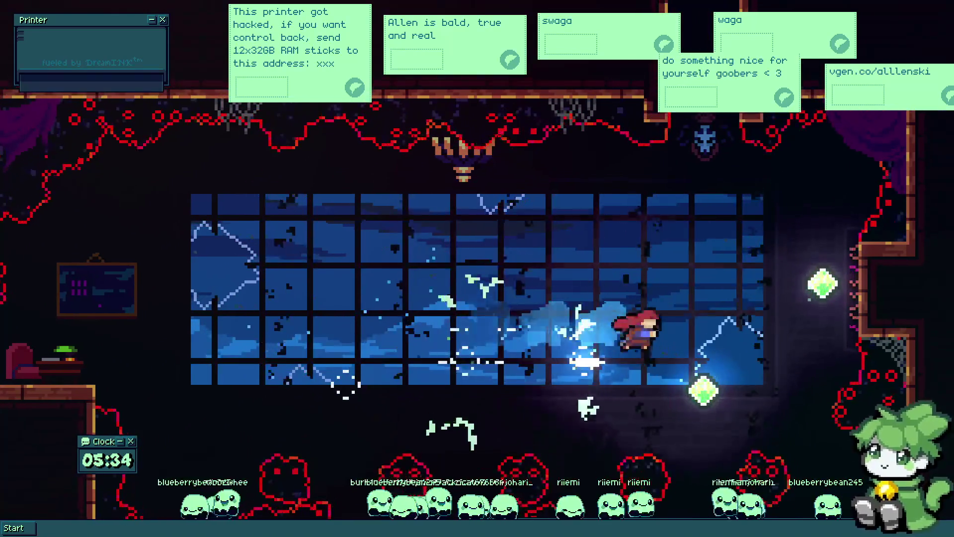
key(x)
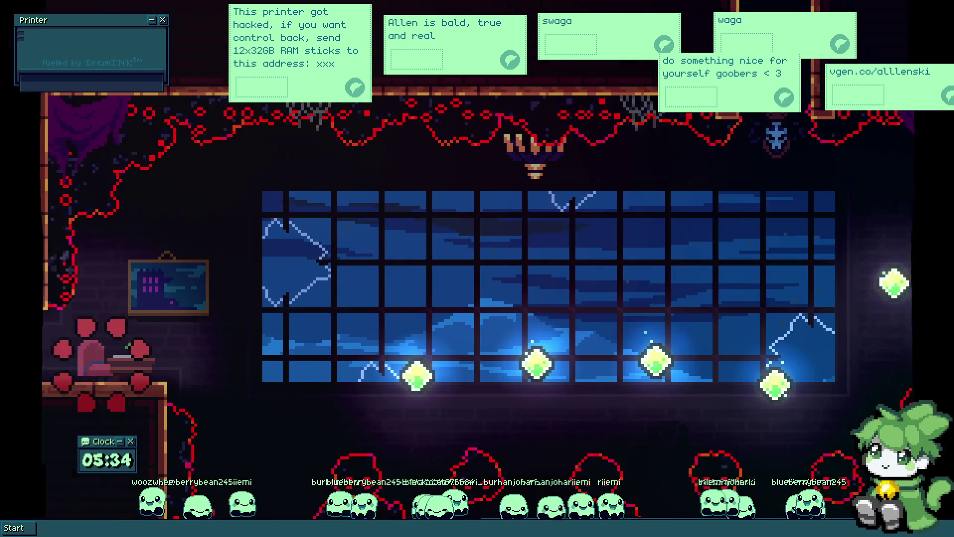
key(x)
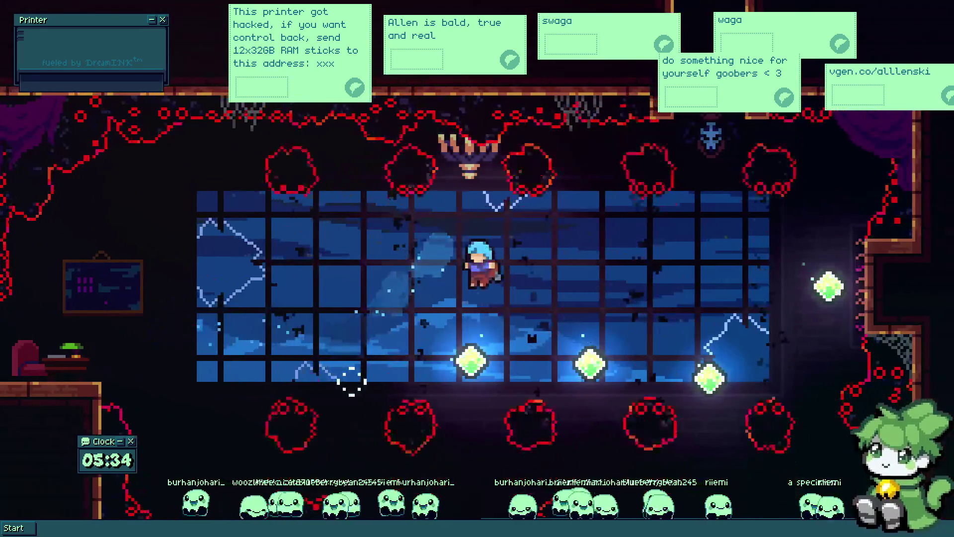
key(x)
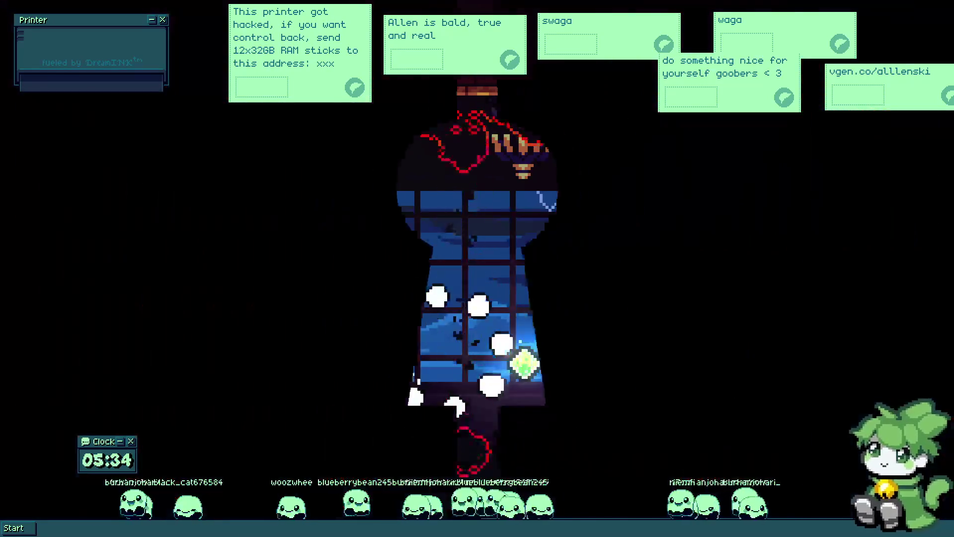
key(c)
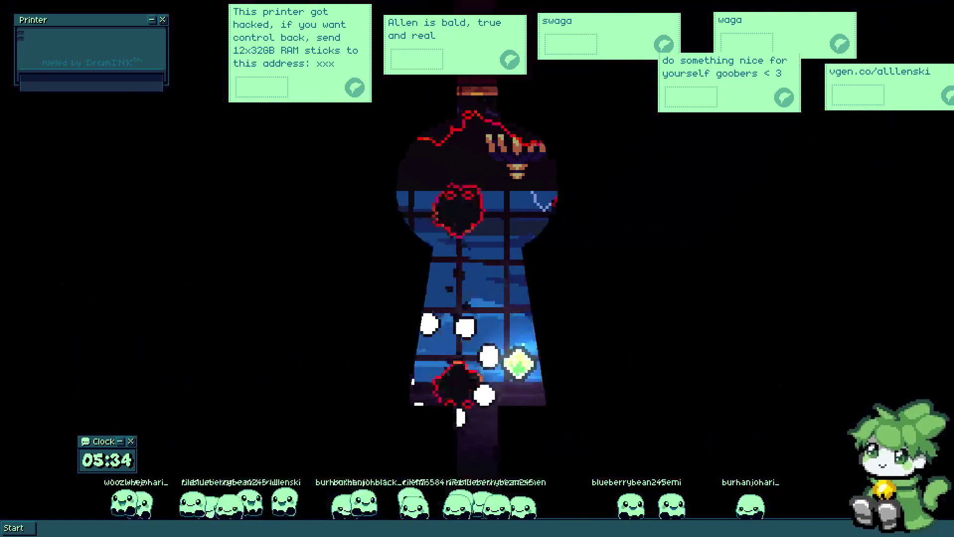
key(c)
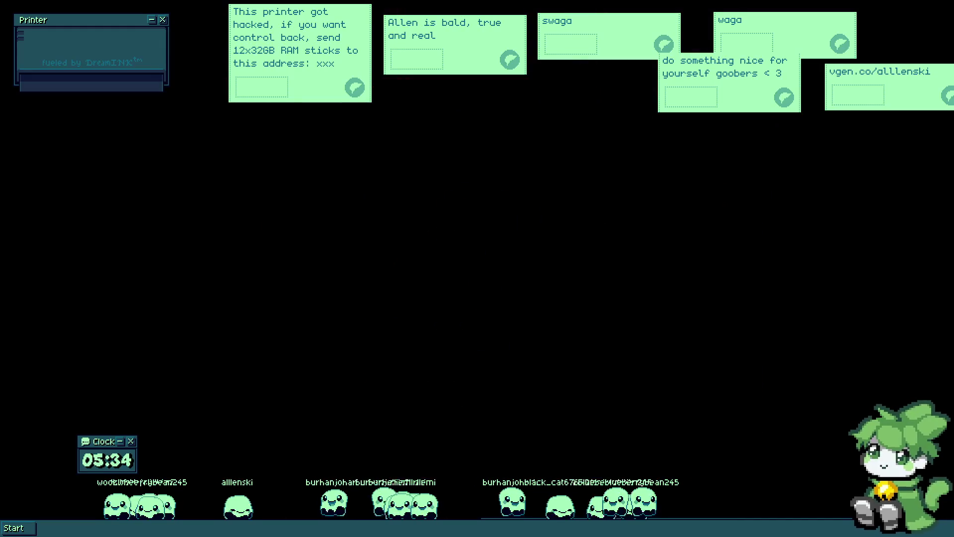
key(c)
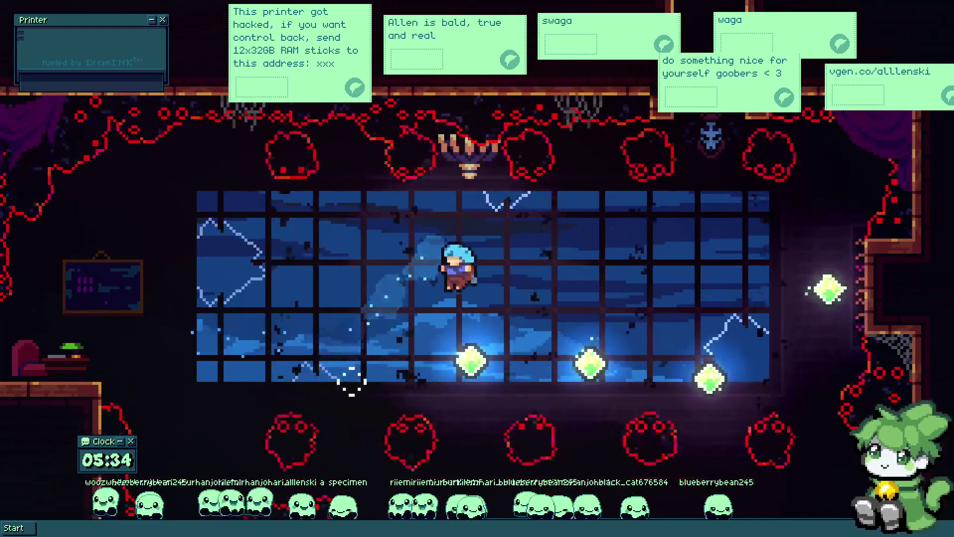
Grab a crystal to reach the right wall, then retry dashing right from the desk
key(c)
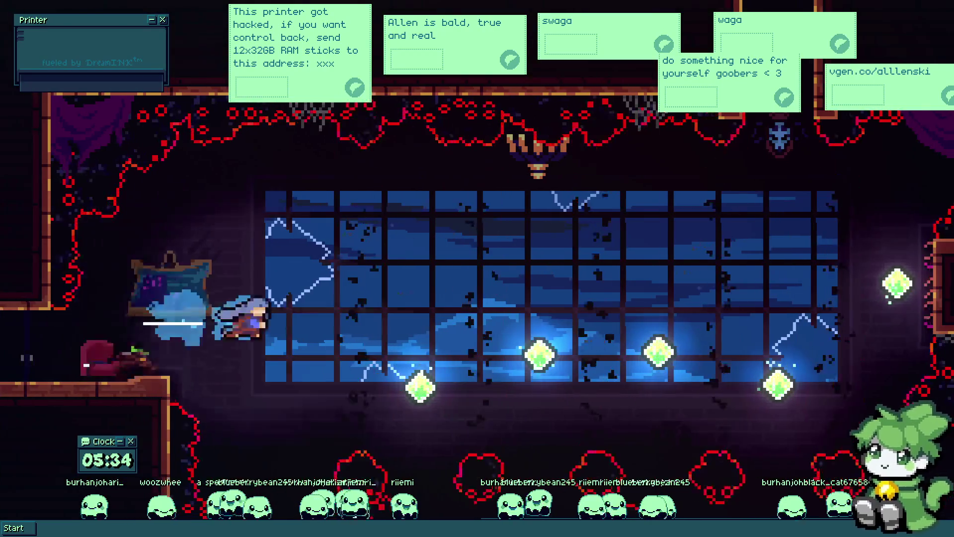
key(Right)
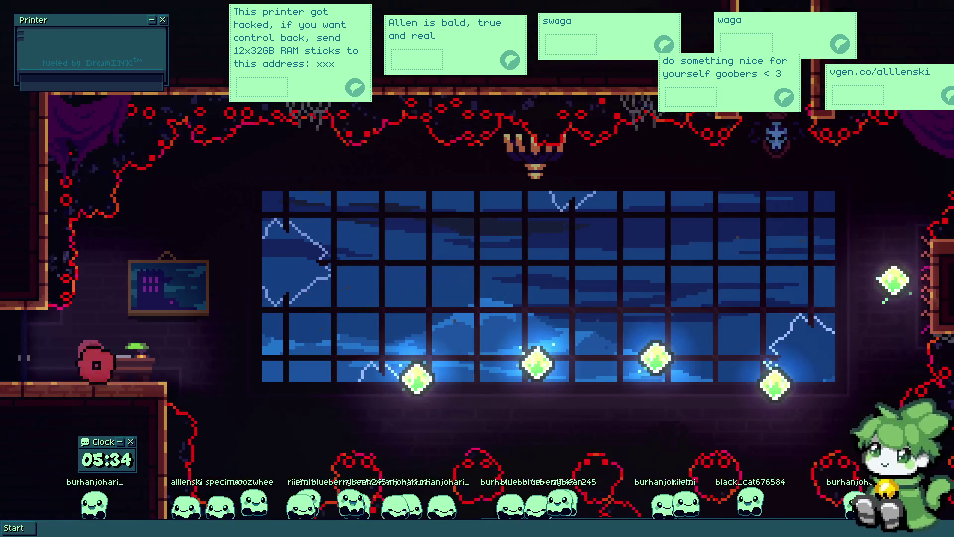
key(Right)
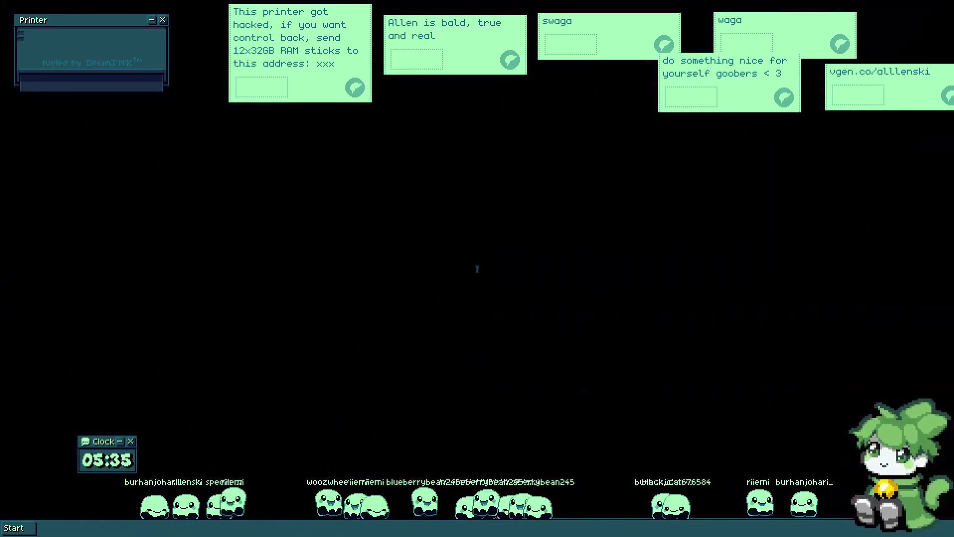
key(Right)
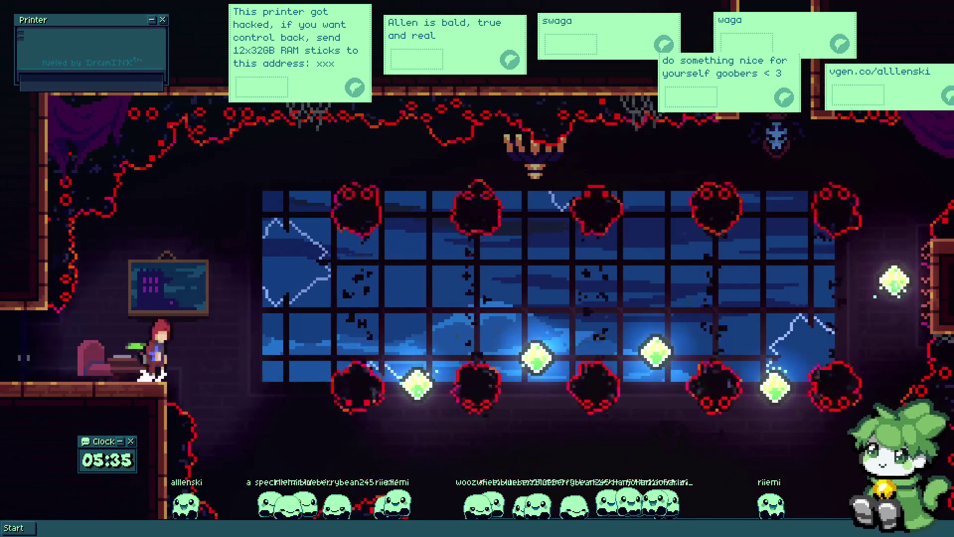
key(Right)
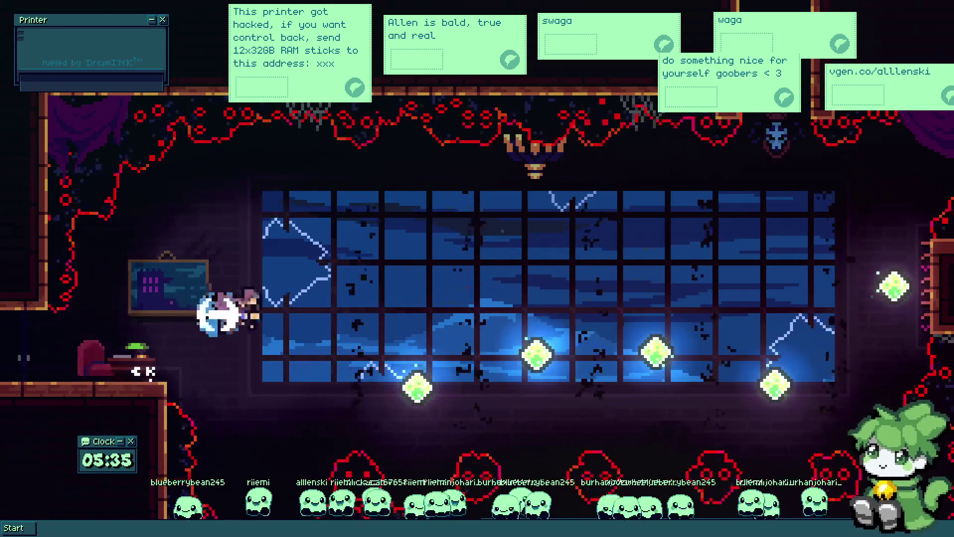
key(Right)
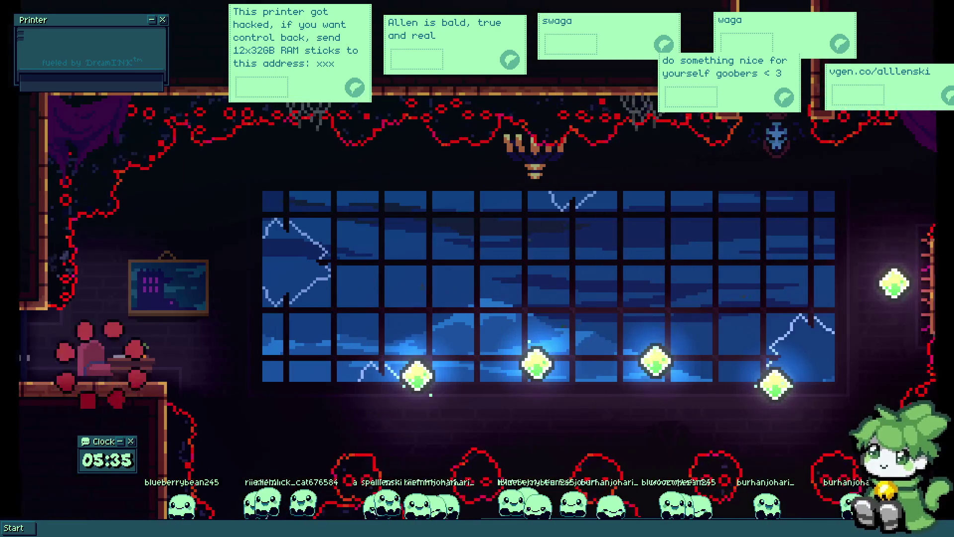
Make more right-dash attempts, jumping from the desk toward the window centre
key(Right)
key(Right)
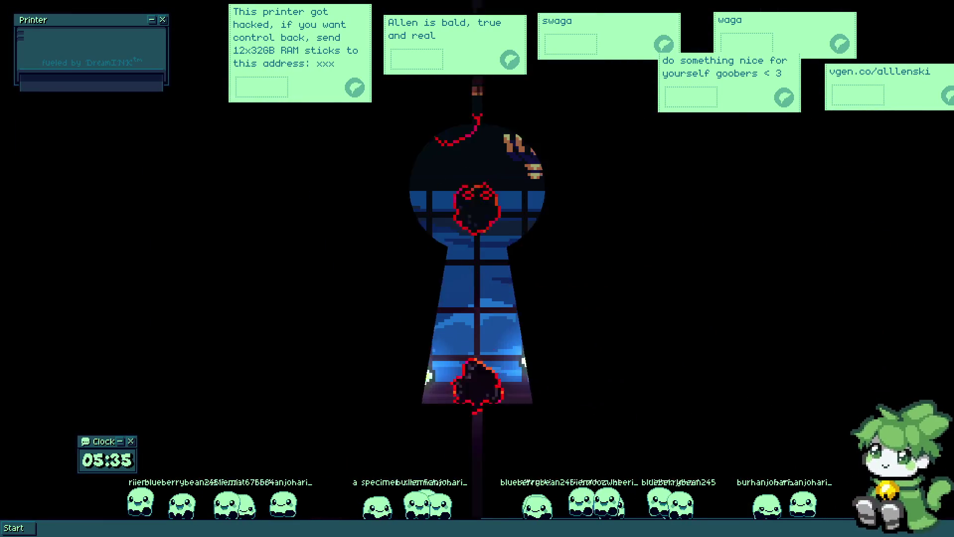
key(Right)
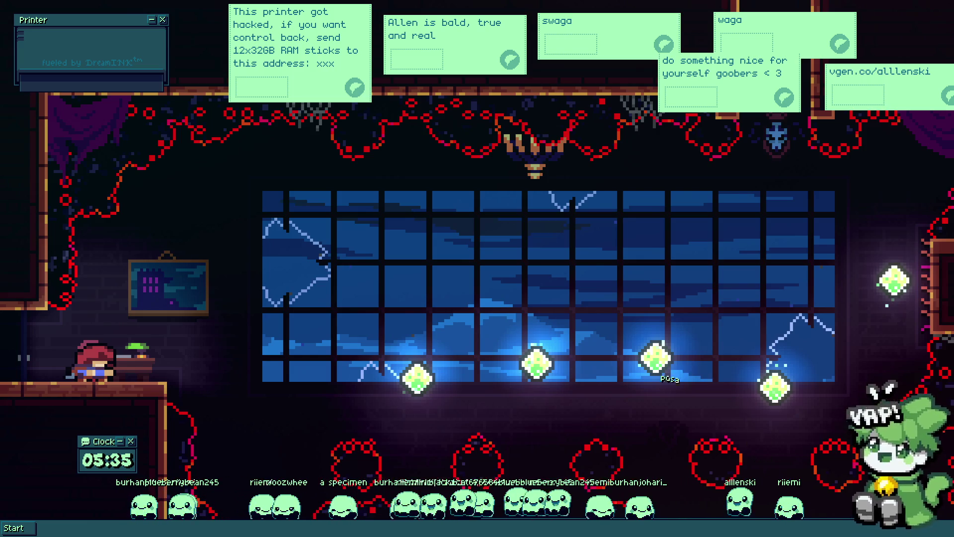
key(Right)
key(c)
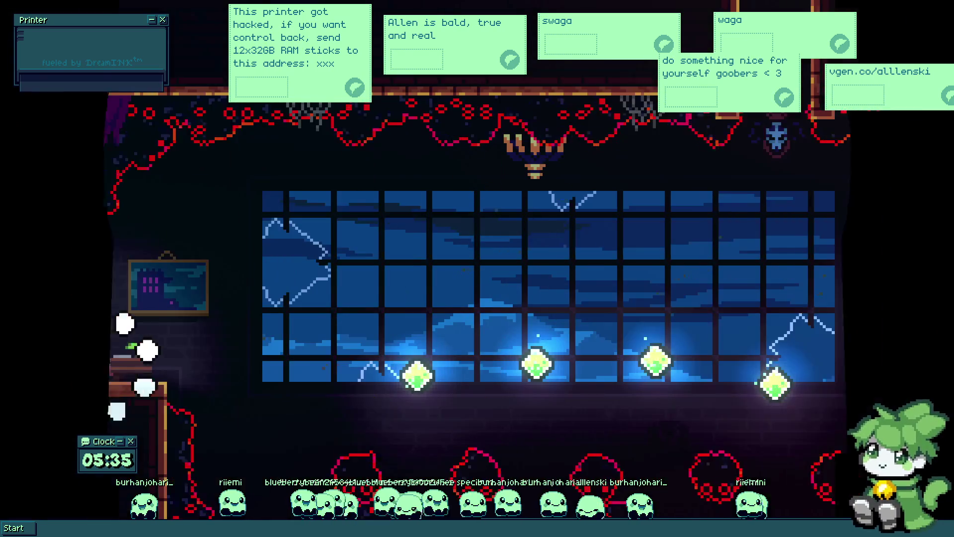
key(Right)
Dash up-right through the three floor crystals and leap off the right wall toward the exit
key(x)
key(Right)
key(x)
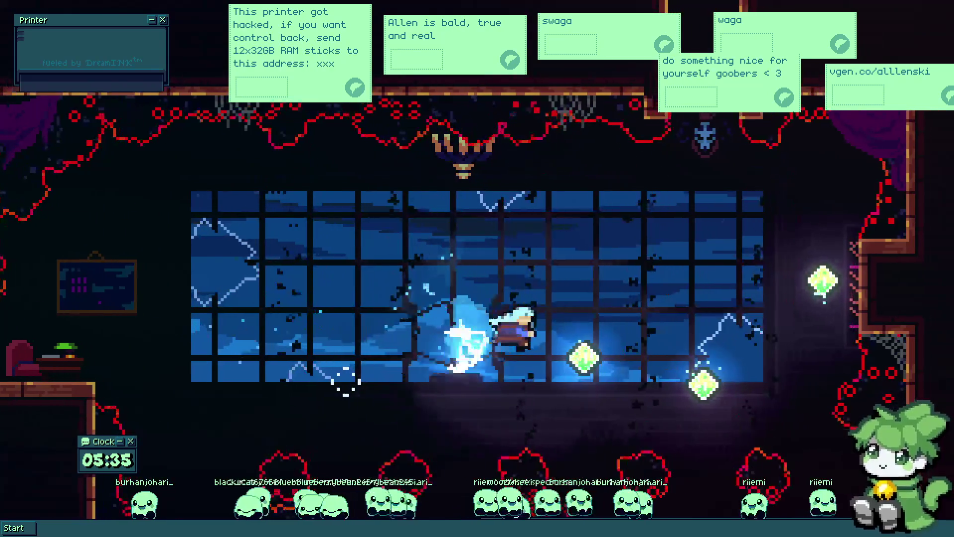
key(x)
key(x)
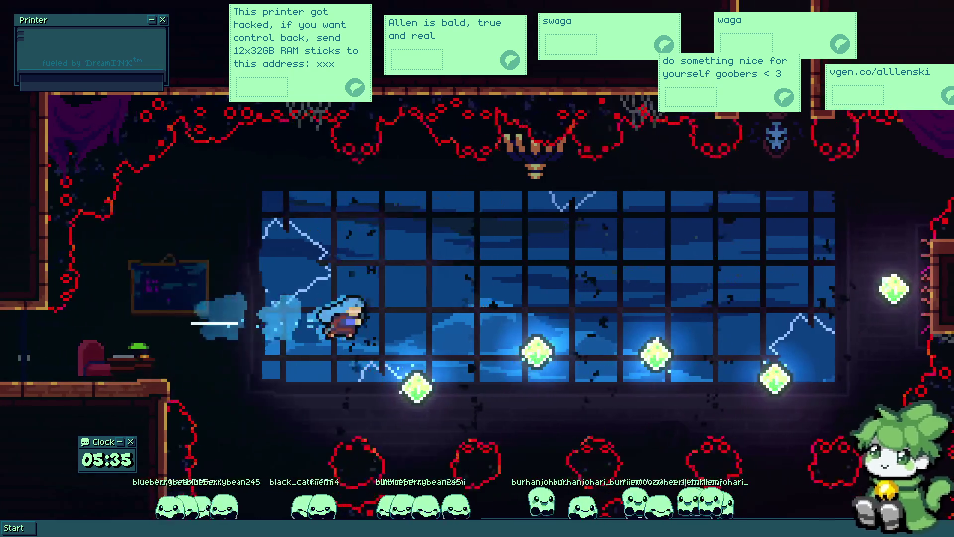
key(x)
key(x)
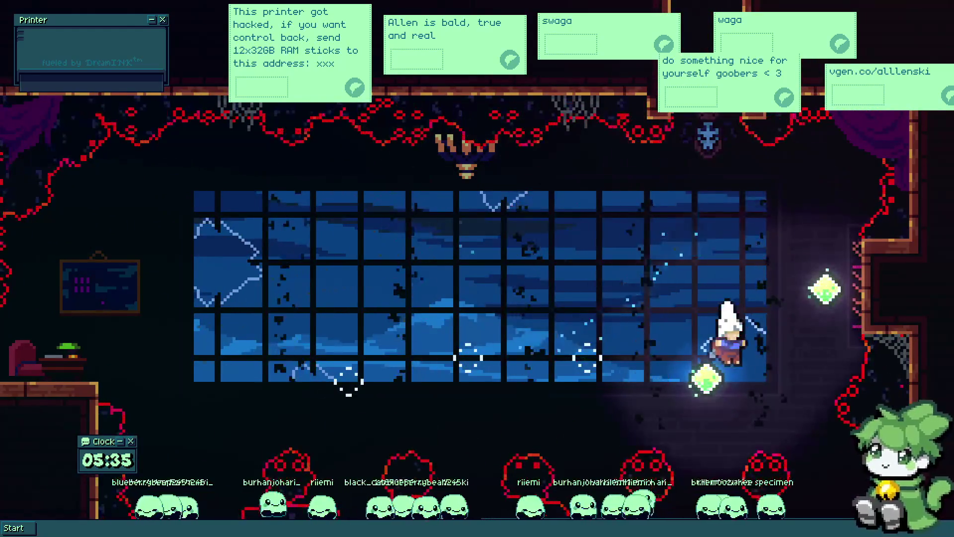
key(x)
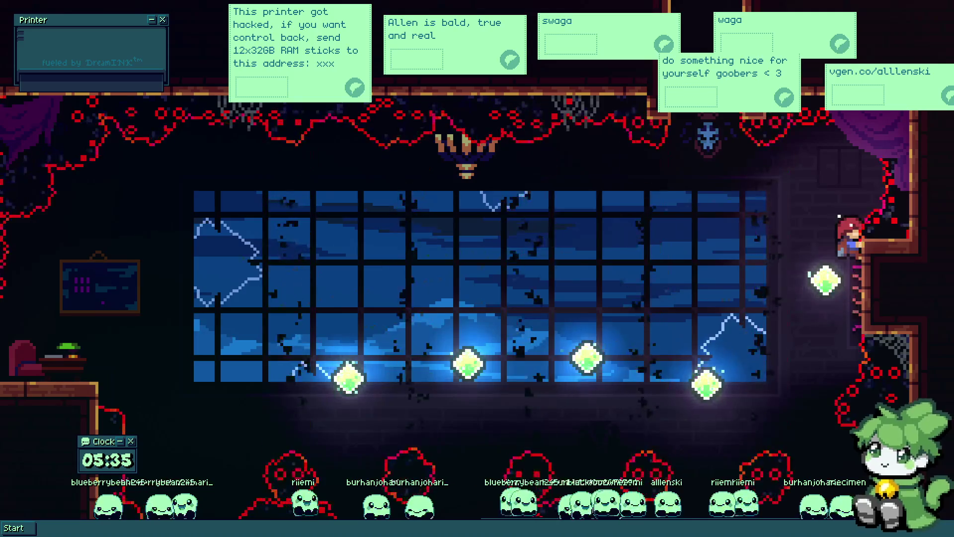
key(c)
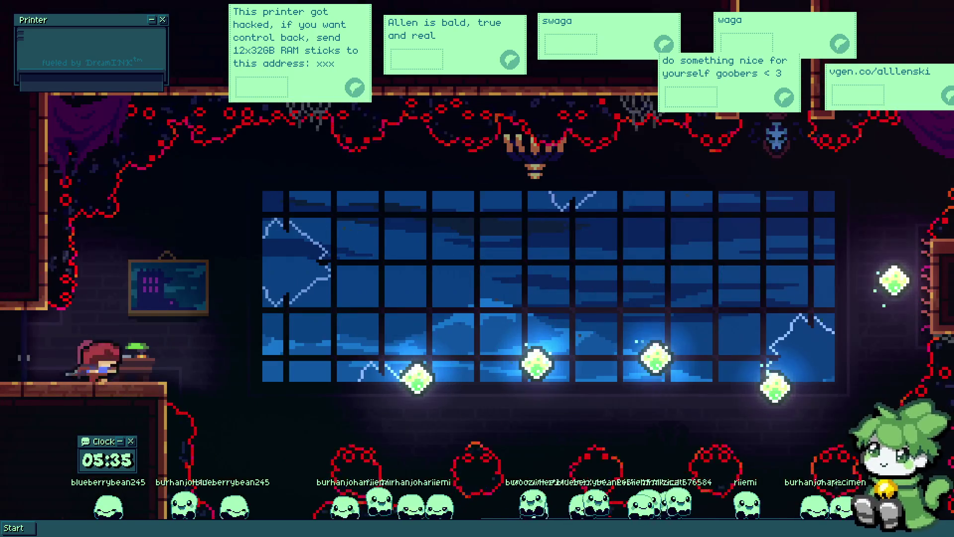
Start new attempts by running right off the left ledge and dashing over the dust
key(Right)
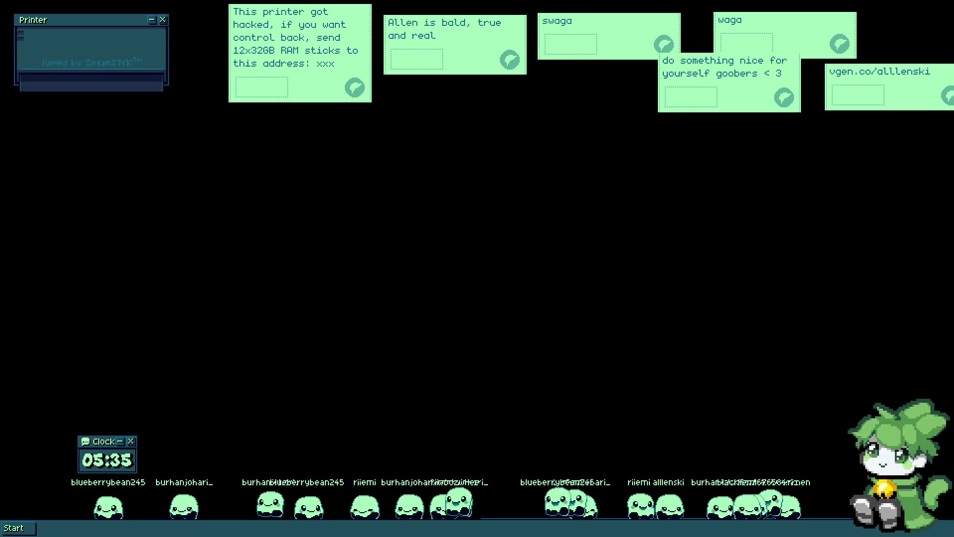
key(Right)
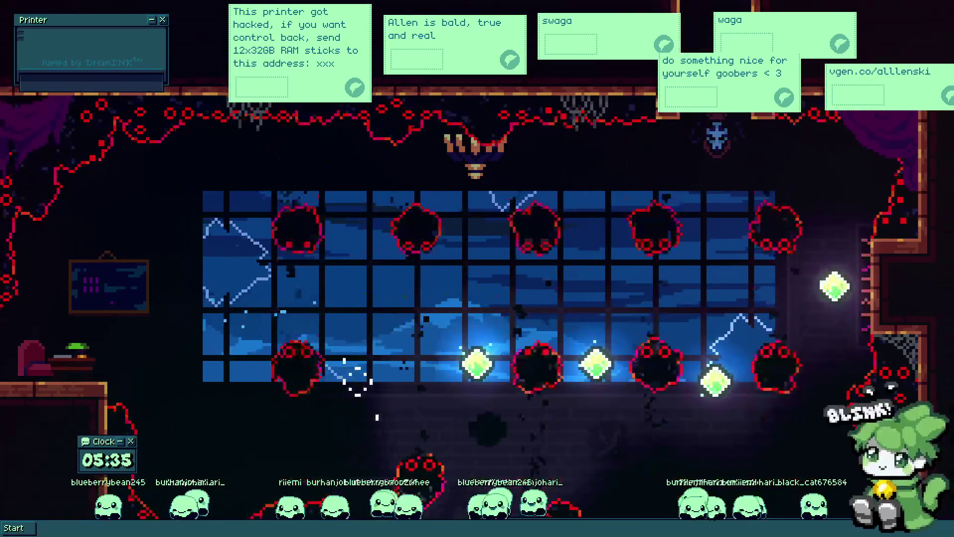
key(Right)
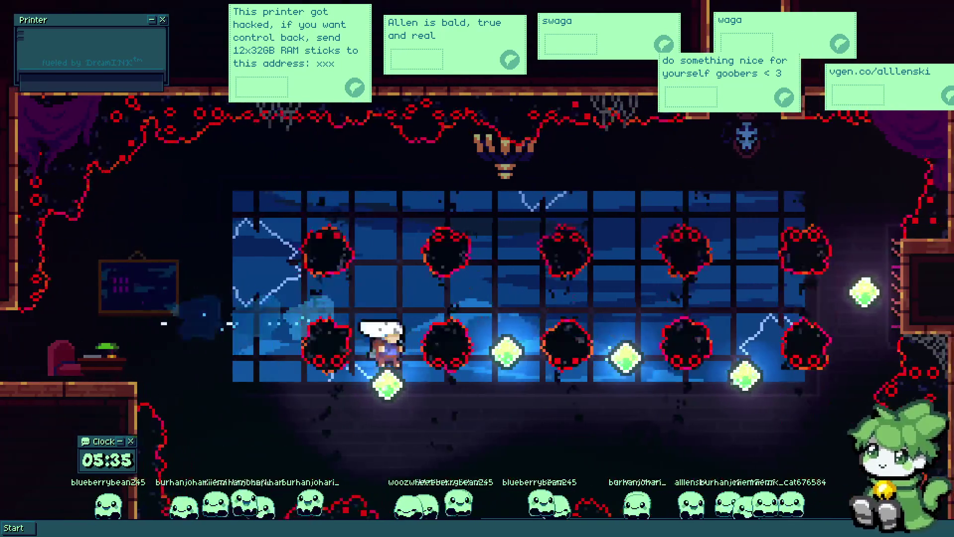
key(x)
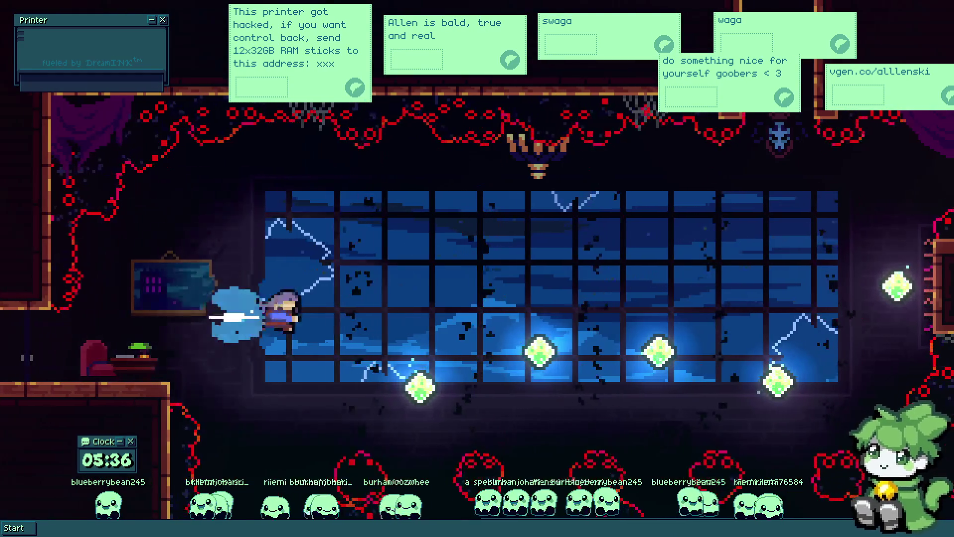
key(Right)
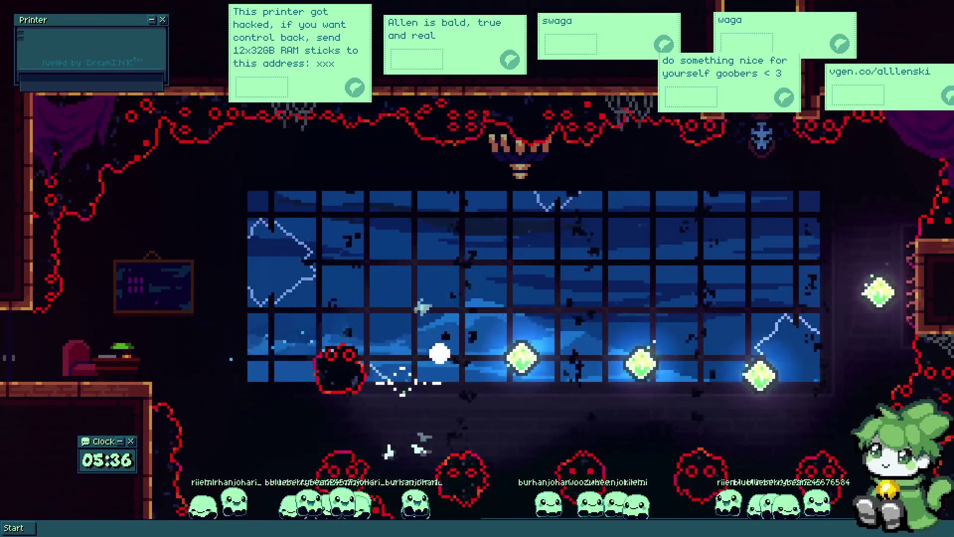
key(Right)
key(x)
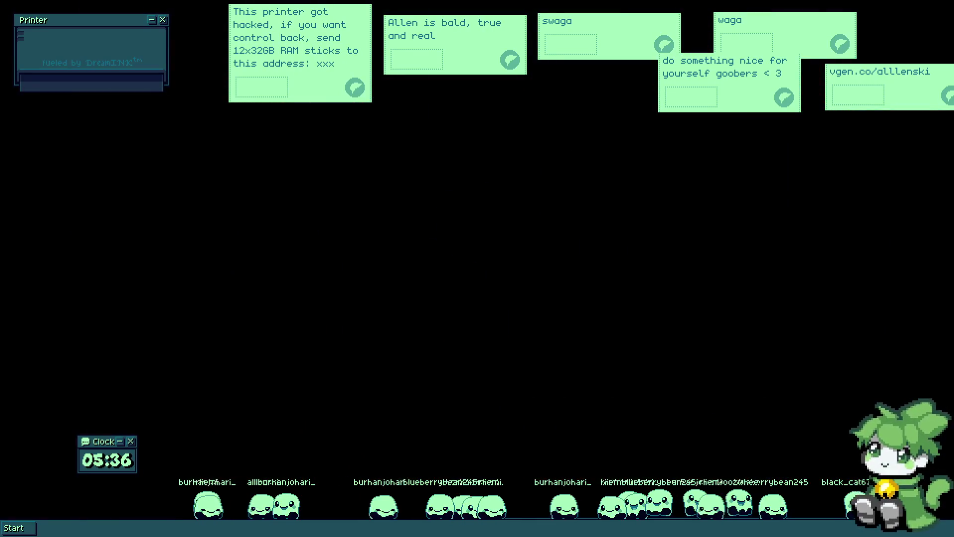
Dash right toward the crystals and chain dashes through the refills across the room
key(Right)
key(x)
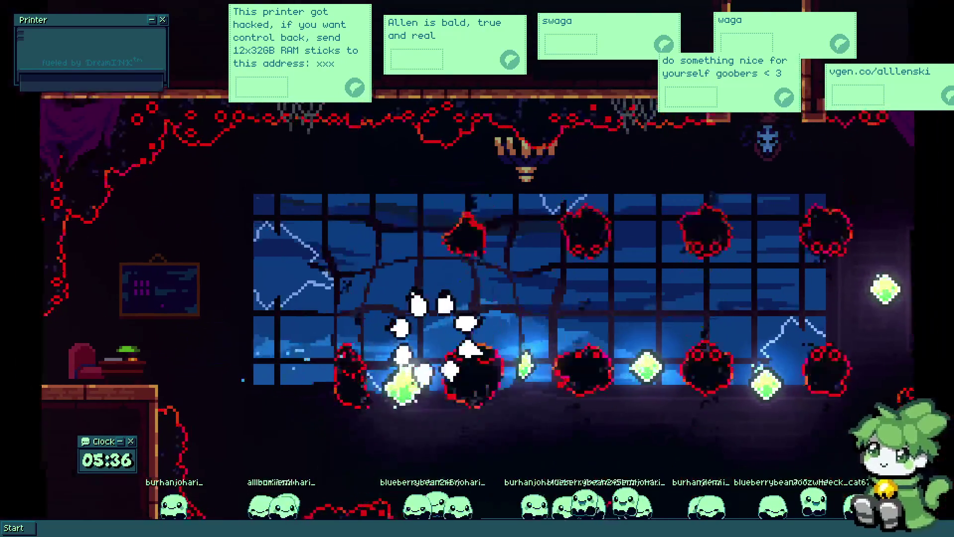
key(Right)
key(x)
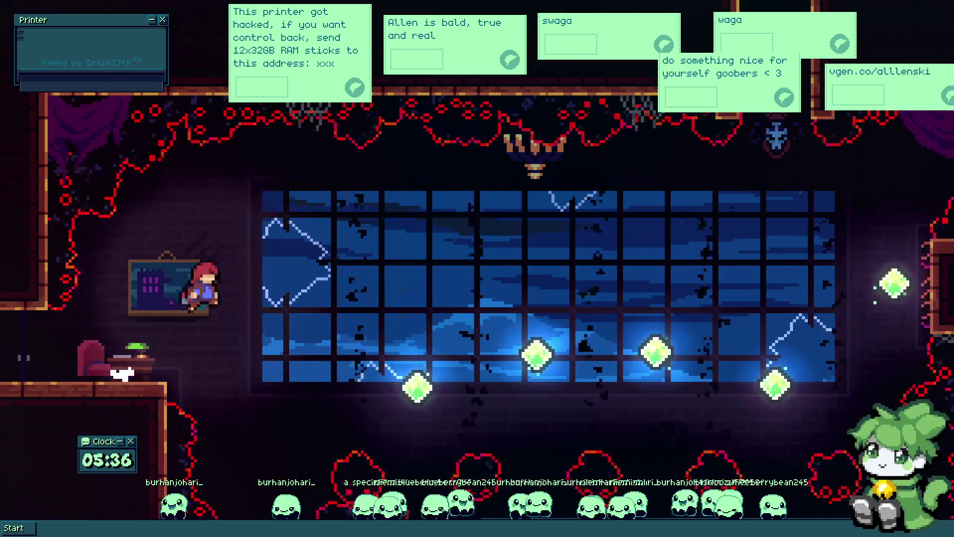
key(Right)
key(x)
key(Up)
key(x)
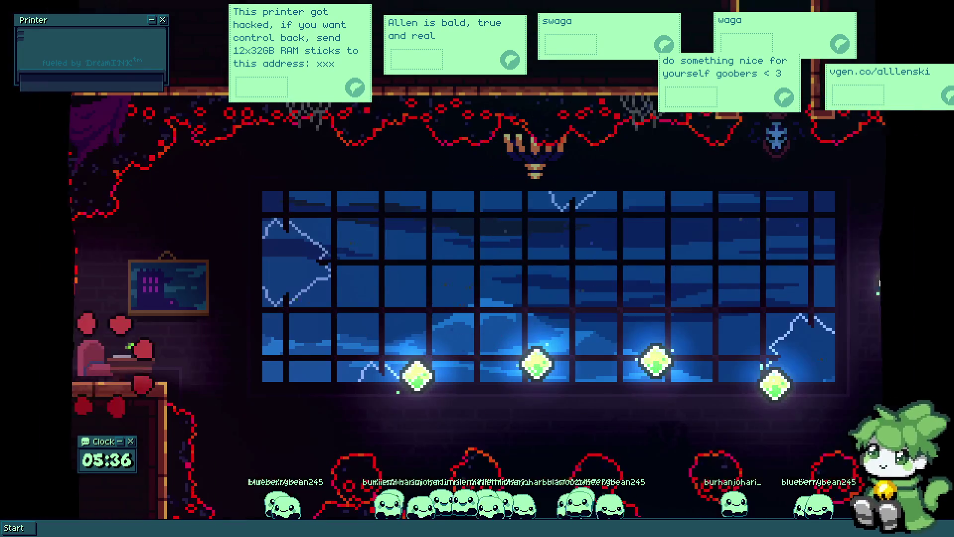
key(Right)
key(x)
key(x)
key(Up)
key(x)
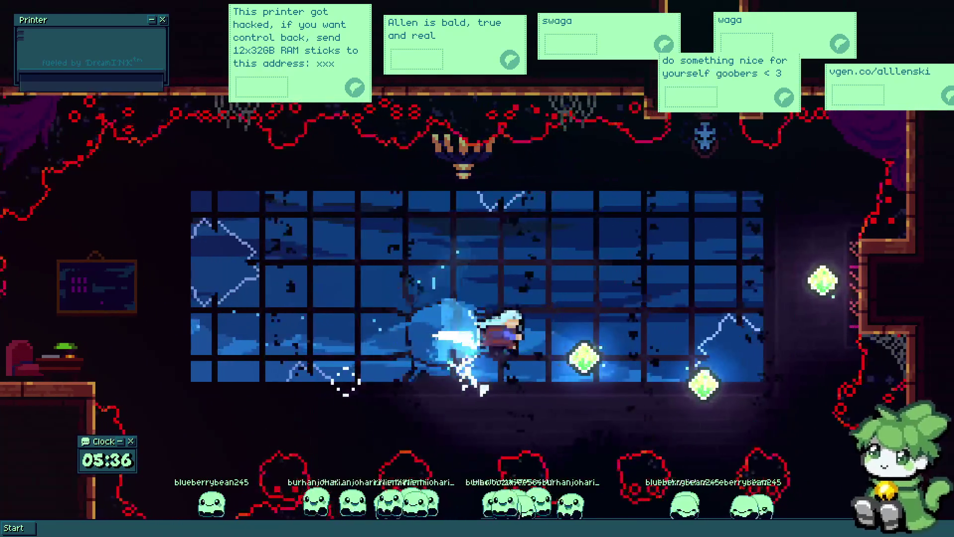